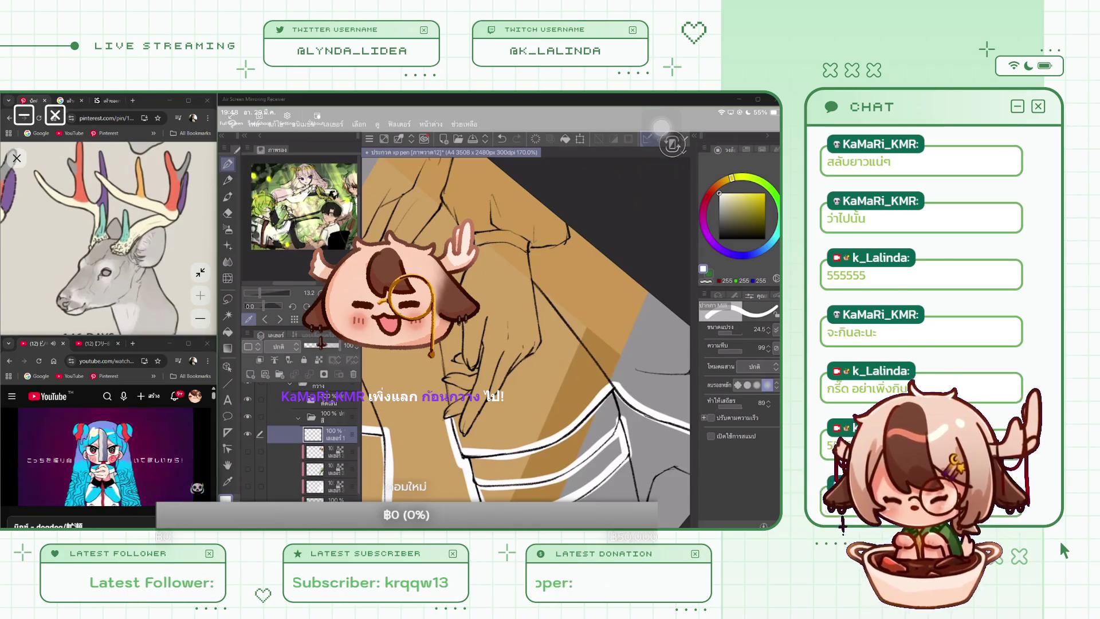
# Switch the veadotube mini stream avatar to the monocle-wearing cow
pyautogui.click(1064, 550)
pyautogui.click(1072, 379)
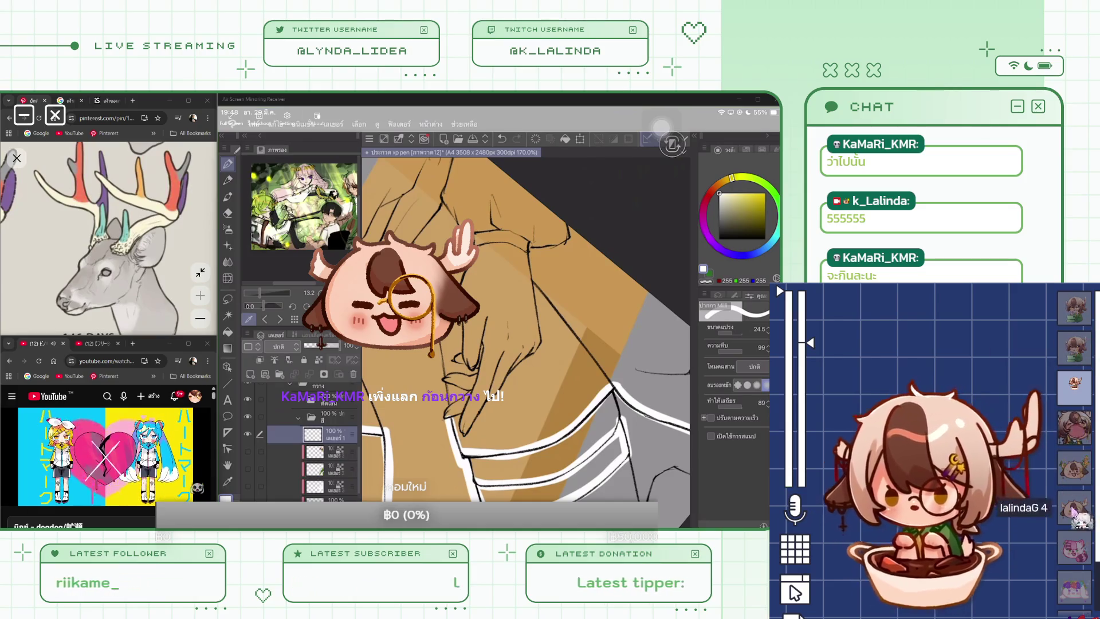
pyautogui.click(1074, 507)
# Enlarge the avatar to a 127% scale multiplier and adjust its offsets to fill the lower-right corner
pyautogui.click(800, 549)
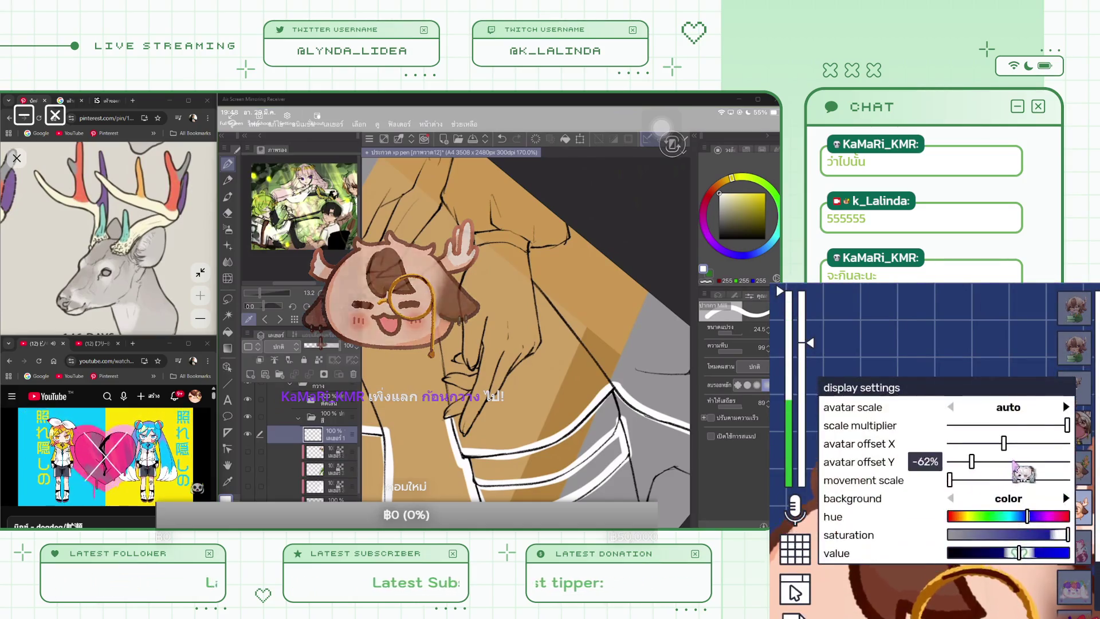
pyautogui.moveTo(1069, 425); pyautogui.dragTo(1025, 427)
pyautogui.moveTo(971, 462); pyautogui.dragTo(999, 462)
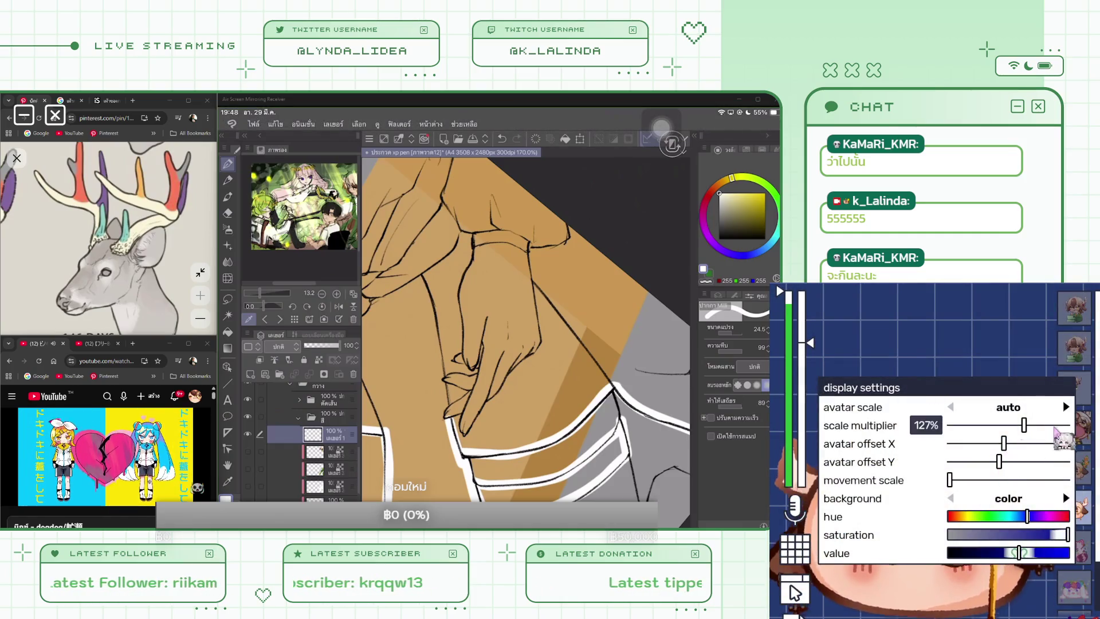
pyautogui.moveTo(1023, 425); pyautogui.dragTo(1009, 442)
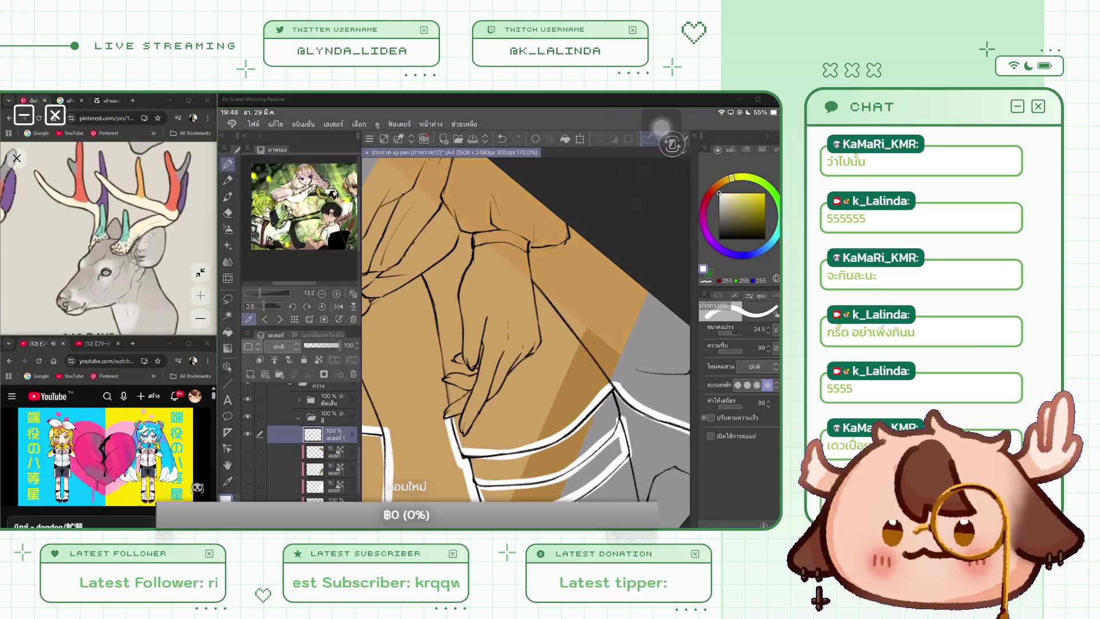
# Set the avatar's size to 90%, then switch Clip Studio Paint to the Fill tool
pyautogui.moveTo(1006, 427)
pyautogui.moveTo(1019, 425); pyautogui.dragTo(1003, 425)
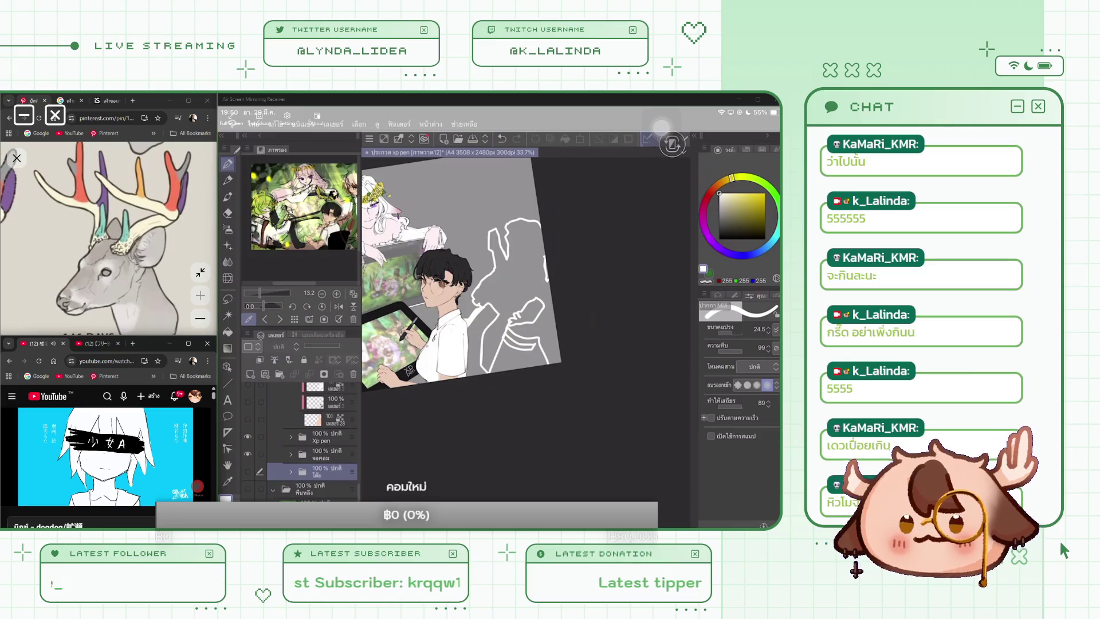
pyautogui.press('g')
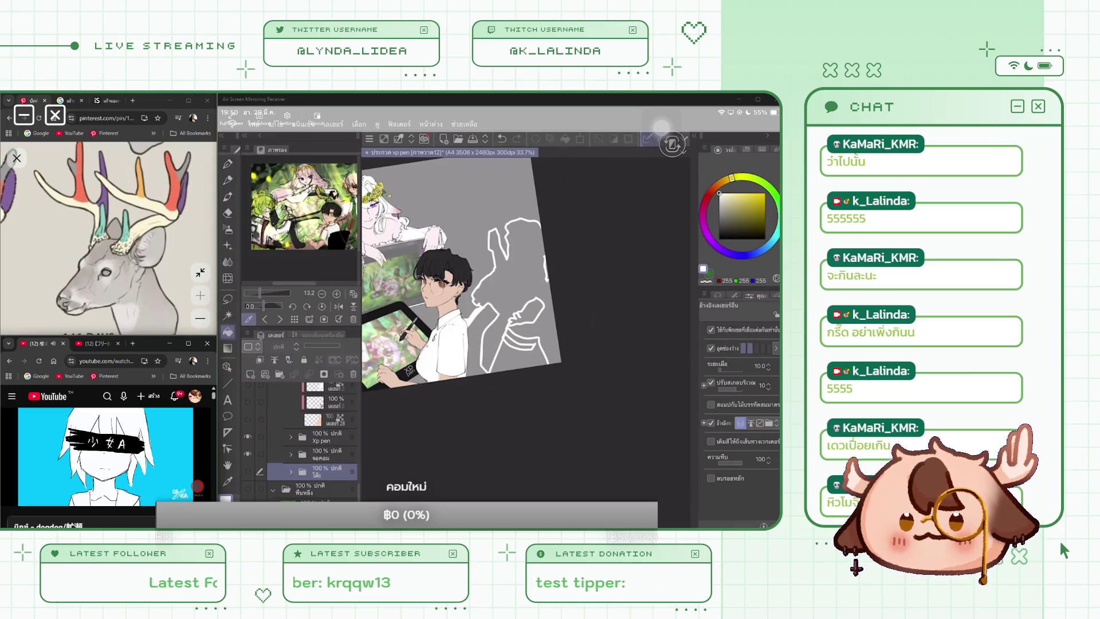
# On layer 1, fill the white-haired figure's silhouette and a leftover grey gap with white
pyautogui.scroll(2, 466, 285)
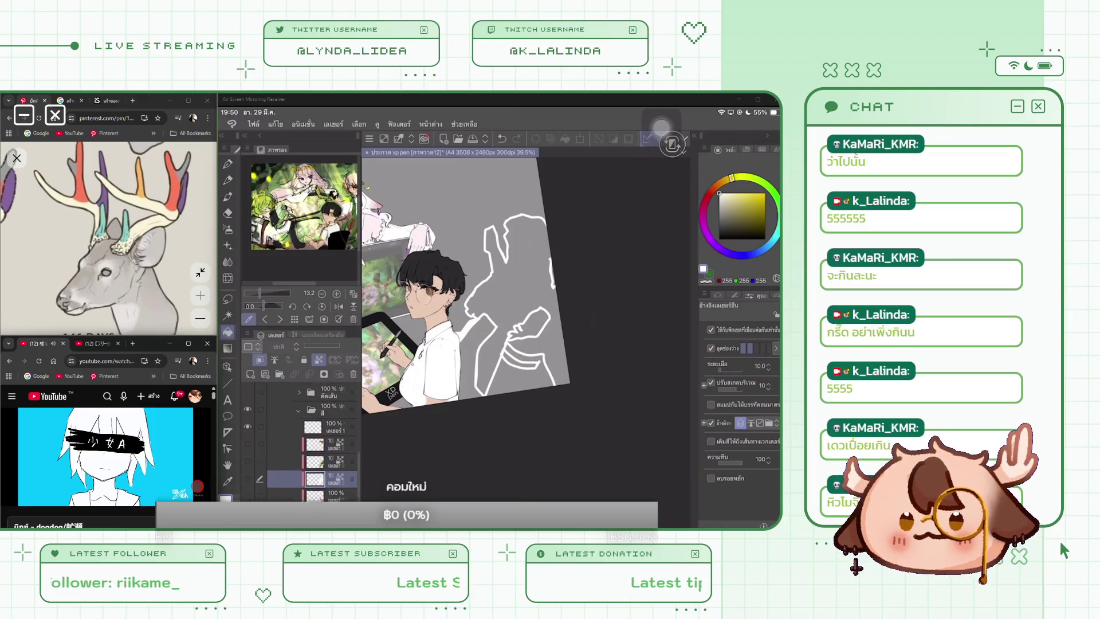
pyautogui.click(333, 465)
pyautogui.click(512, 275)
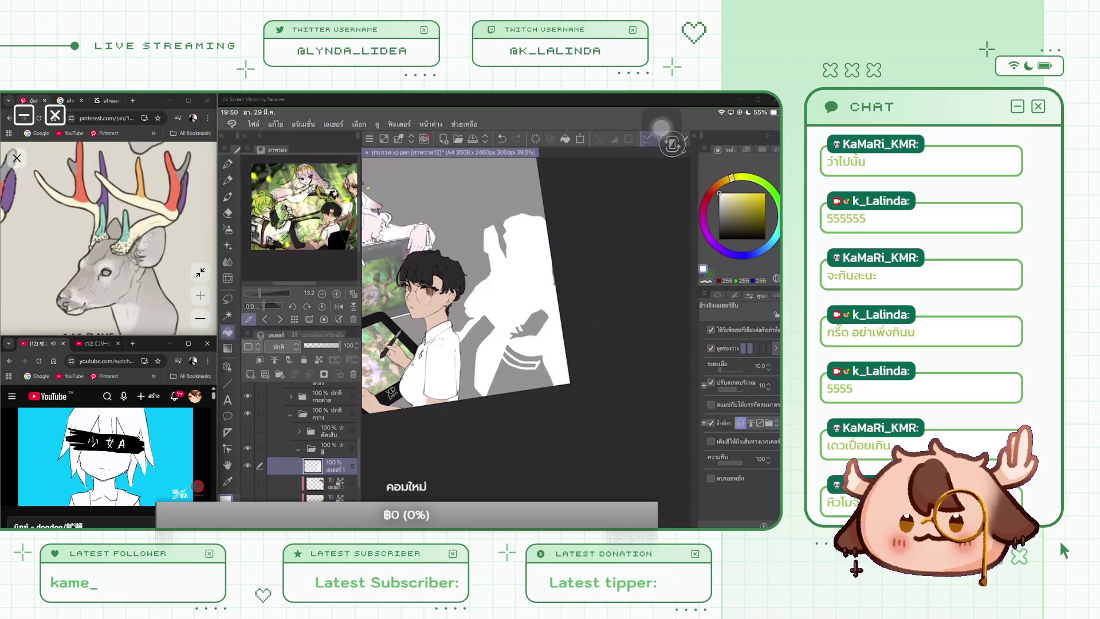
pyautogui.scroll(4, 481, 321)
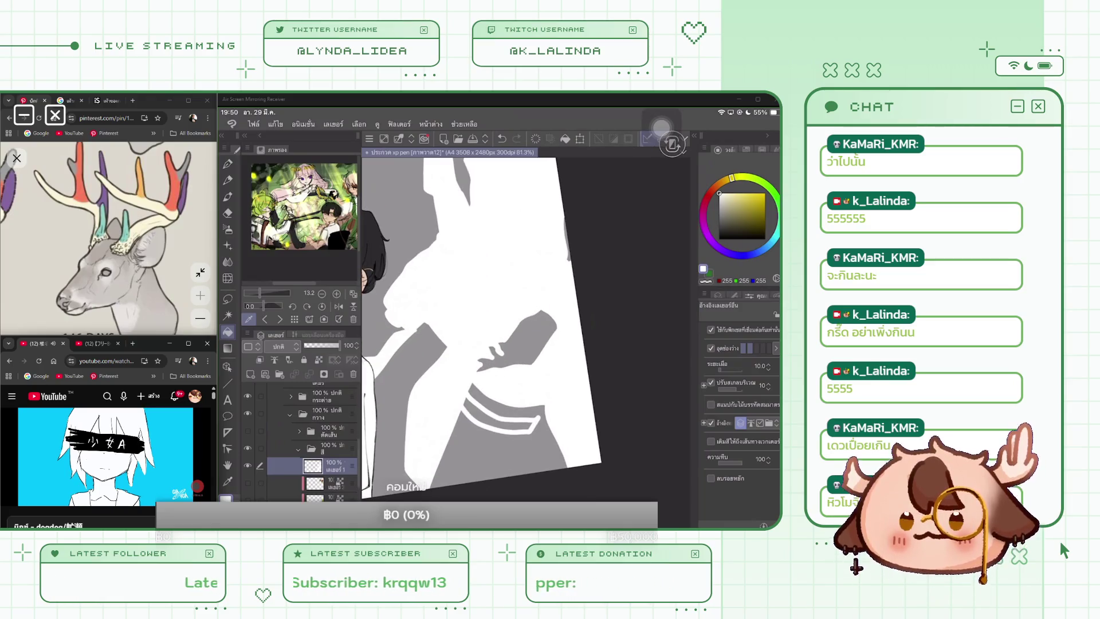
pyautogui.click(497, 414)
# Show the line art layer again over the white fill
pyautogui.scroll(-3, 481, 321)
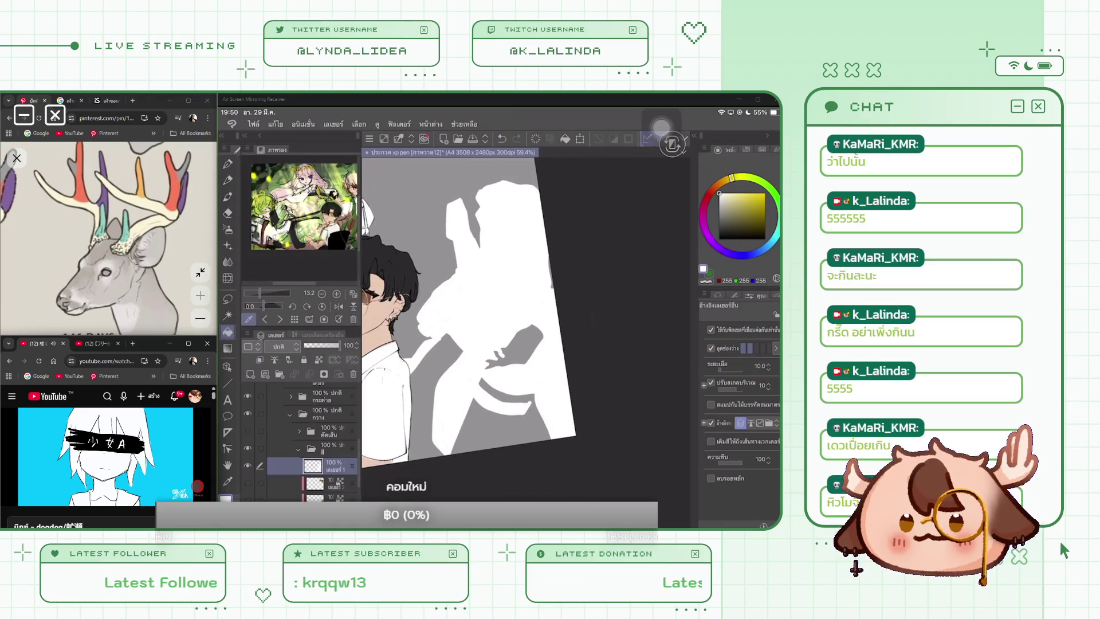
pyautogui.scroll(-3, 312, 441)
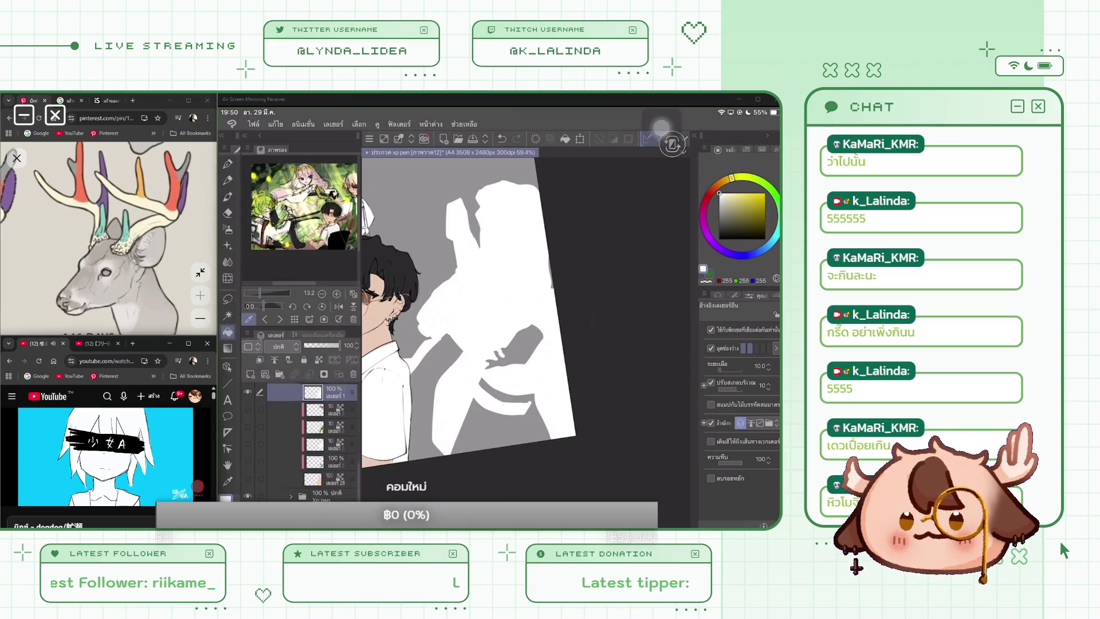
pyautogui.scroll(2, 312, 441)
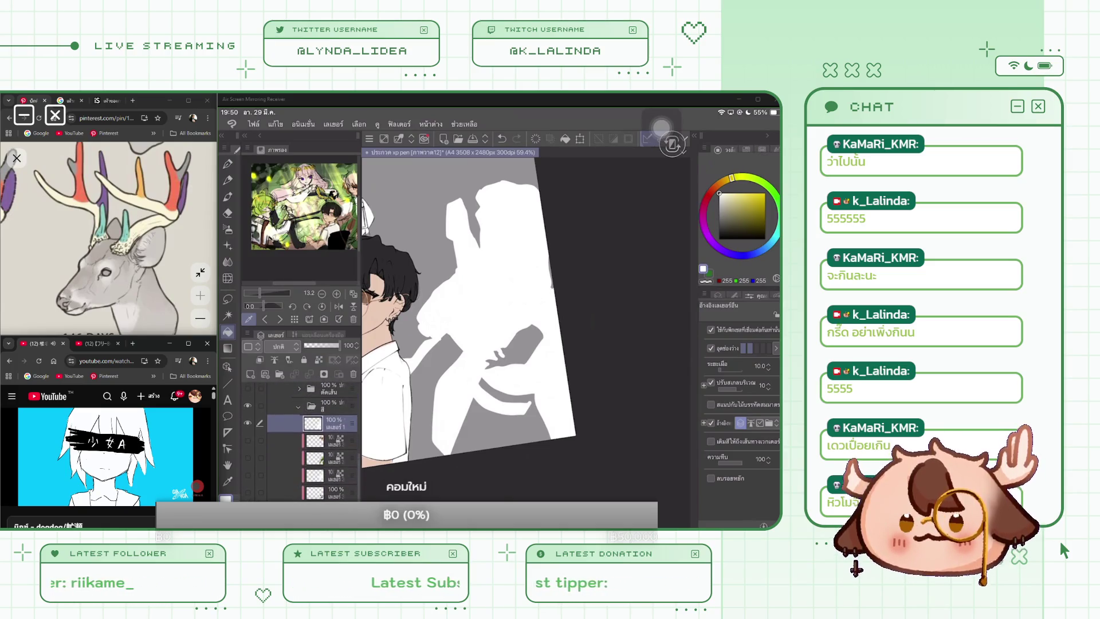
pyautogui.click(248, 389)
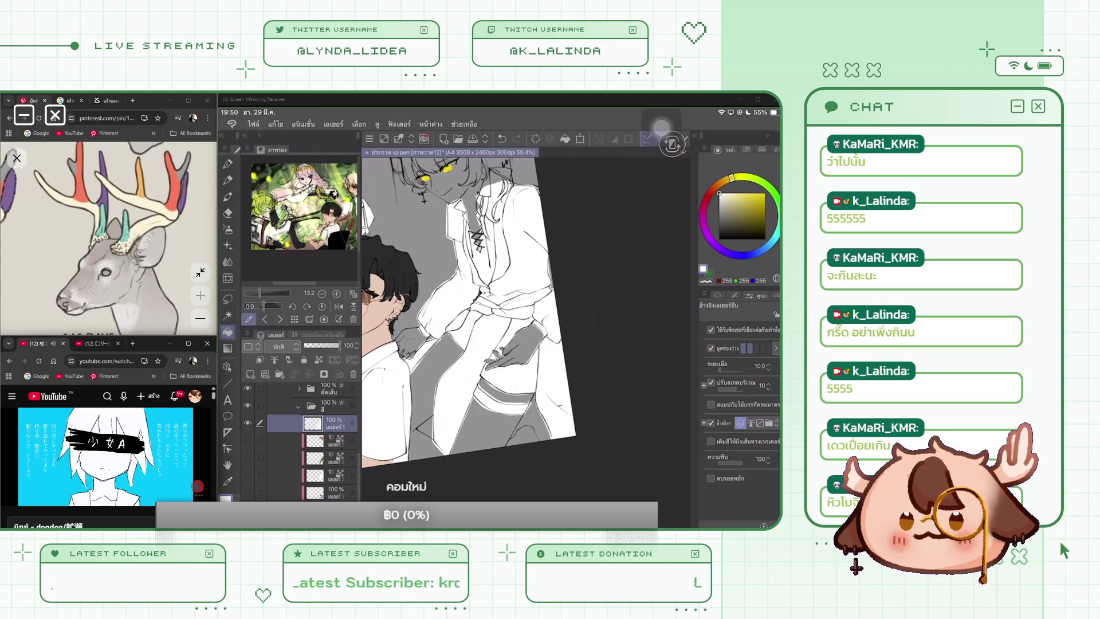
# Lasso-select the area along the collar edge, then deselect it
pyautogui.press('m')
pyautogui.scroll(10, 516, 338)
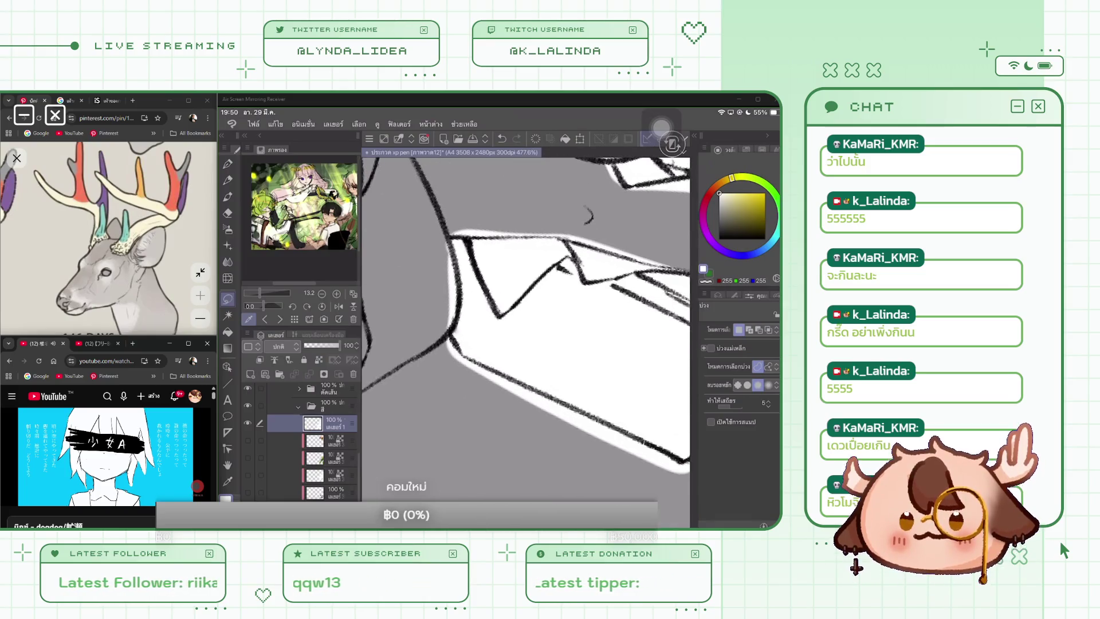
pyautogui.moveTo(450, 232)
pyautogui.mouseDown()
pyautogui.moveTo(462, 313)
pyautogui.moveTo(434, 343)
pyautogui.mouseUp()
pyautogui.scroll(-3, 516, 338)
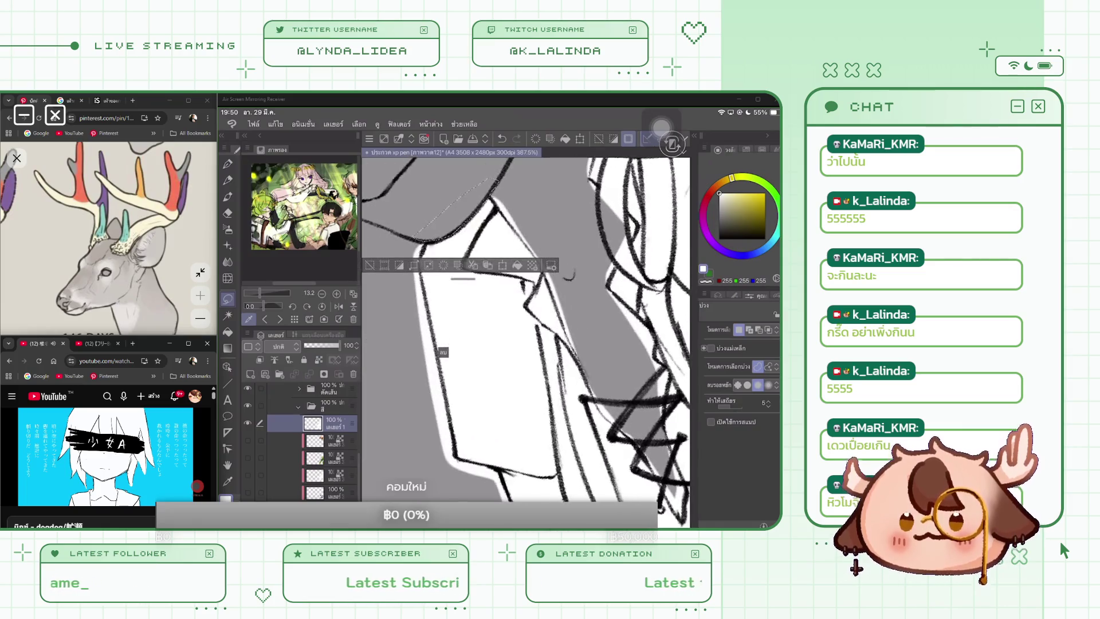
pyautogui.hotkey('ctrl', 'd')
# Clear the white fill between the lapels and sketch a guide down the laced opening
pyautogui.scroll(1, 516, 338)
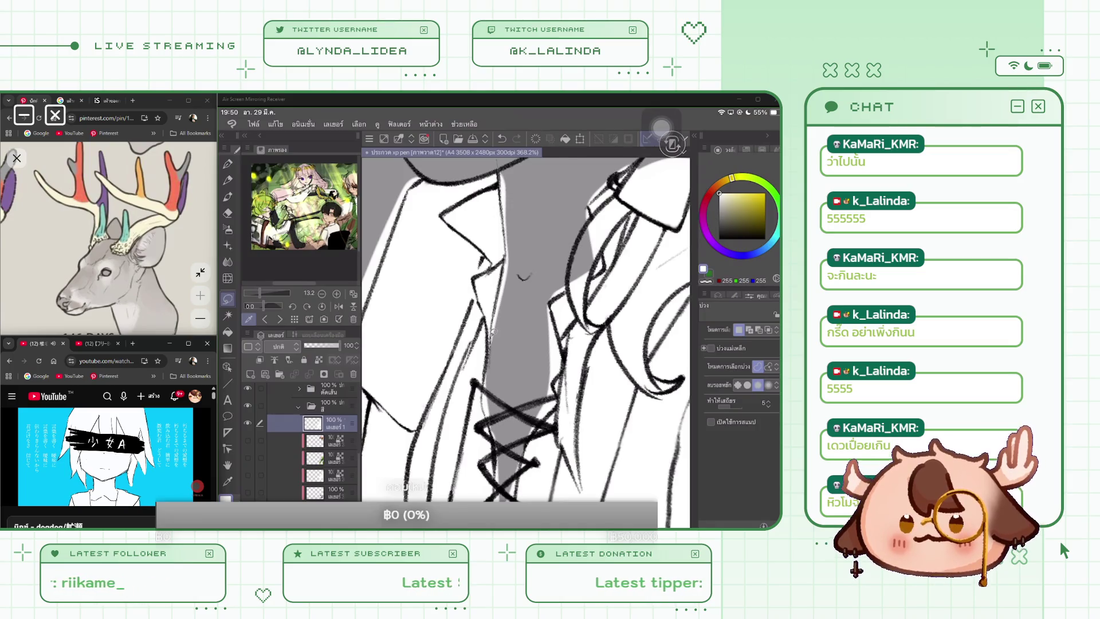
pyautogui.moveTo(495, 369); pyautogui.dragTo(503, 373)
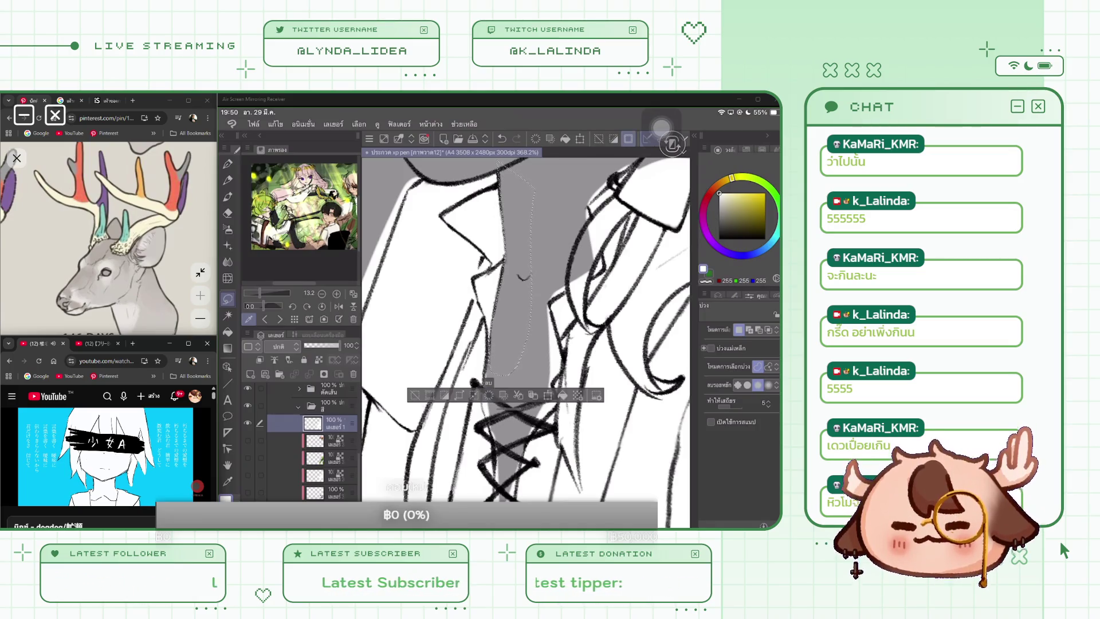
pyautogui.click(415, 394)
pyautogui.scroll(2, 526, 329)
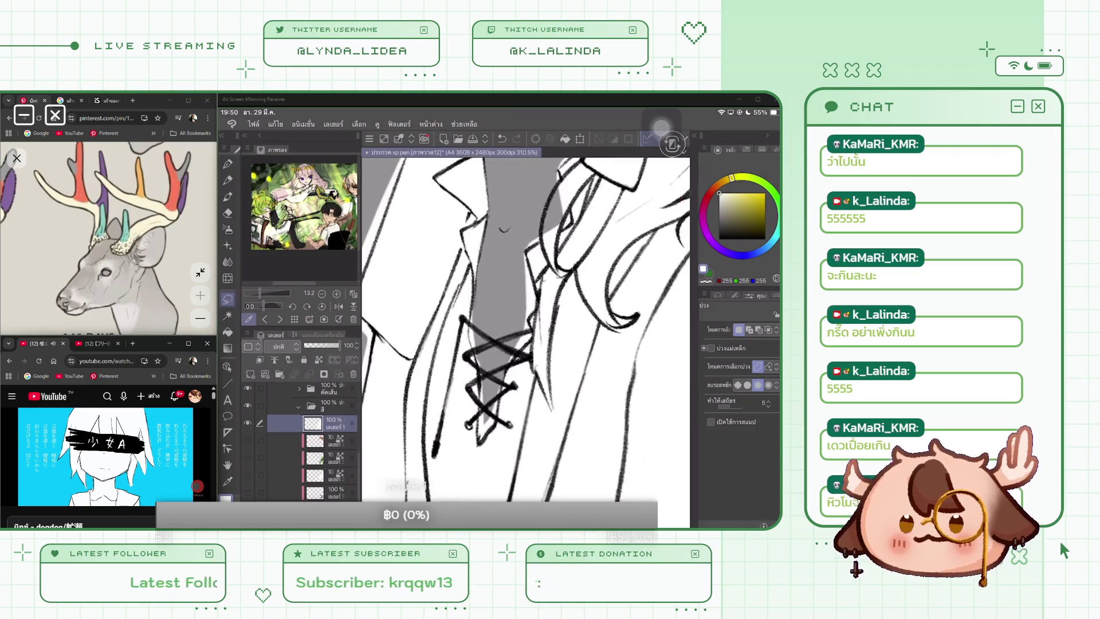
pyautogui.moveTo(453, 293)
pyautogui.mouseDown()
pyautogui.moveTo(468, 464)
pyautogui.moveTo(490, 440)
pyautogui.moveTo(509, 351)
pyautogui.mouseUp()
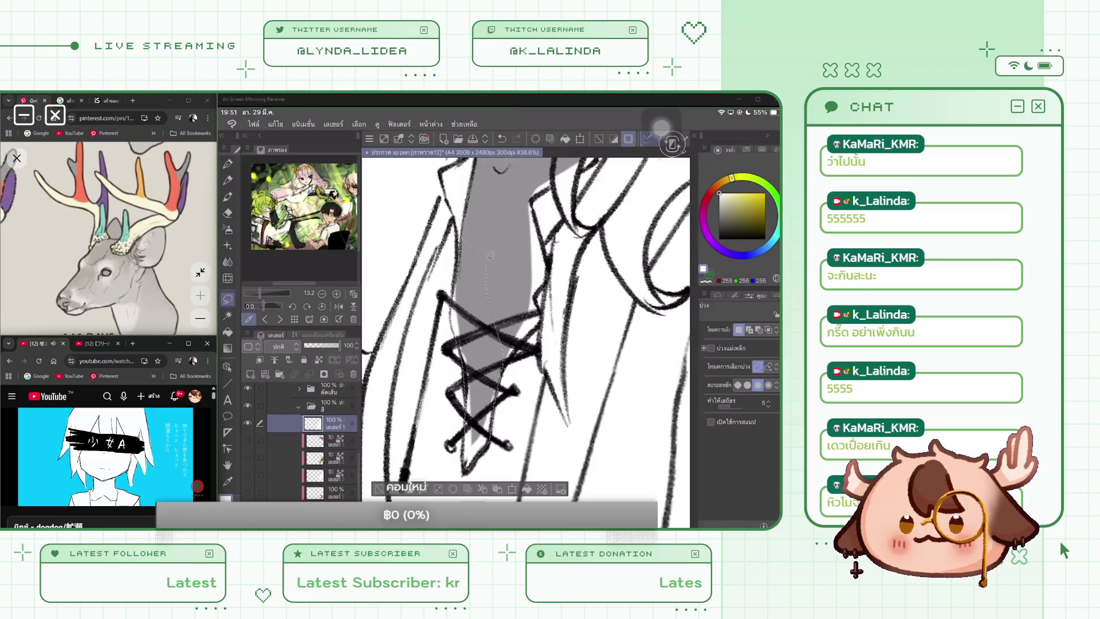
pyautogui.hotkey('ctrl', 'd')
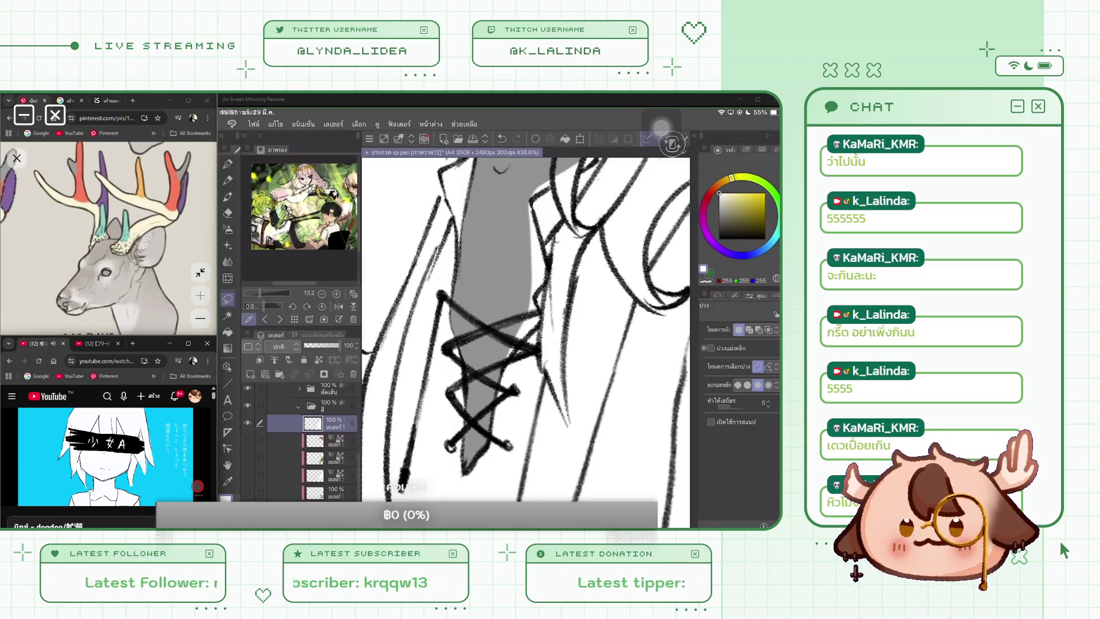
# Draw thin lines along the shirt's front edge and near the collar
pyautogui.scroll(-1, 526, 325)
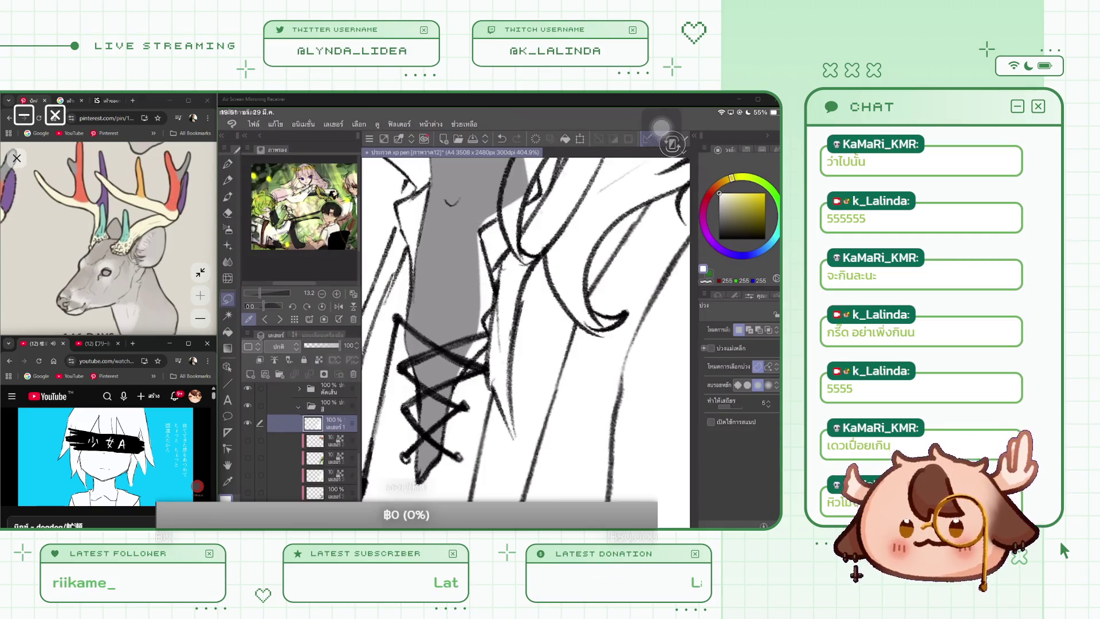
pyautogui.moveTo(475, 194)
pyautogui.mouseDown()
pyautogui.moveTo(497, 298)
pyautogui.moveTo(454, 386)
pyautogui.mouseUp()
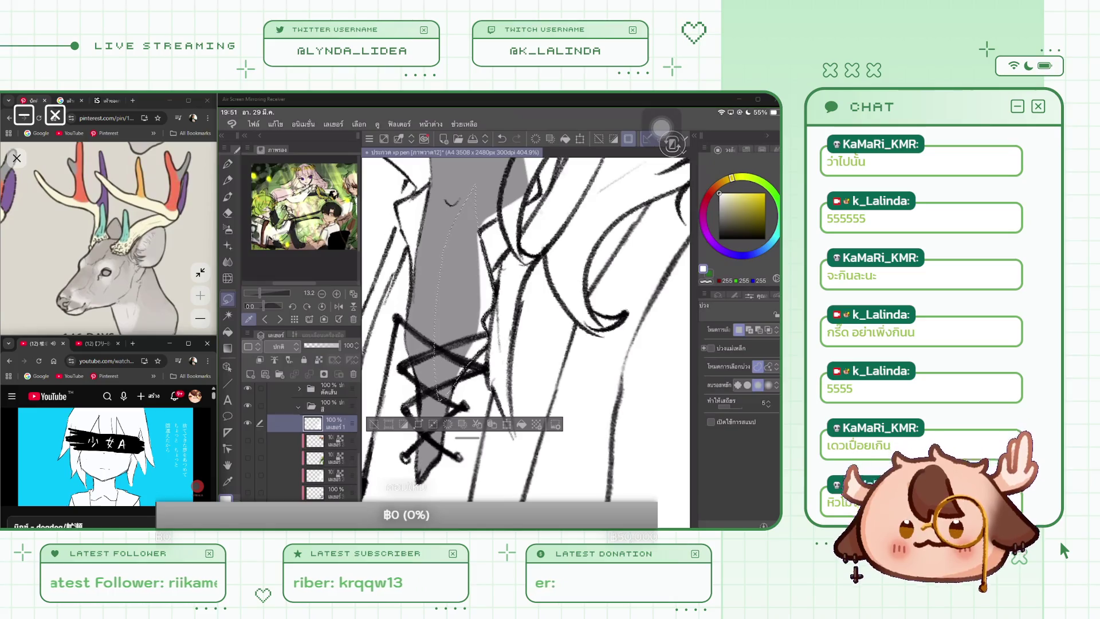
pyautogui.moveTo(494, 235); pyautogui.dragTo(458, 378)
pyautogui.scroll(-5, 526, 329)
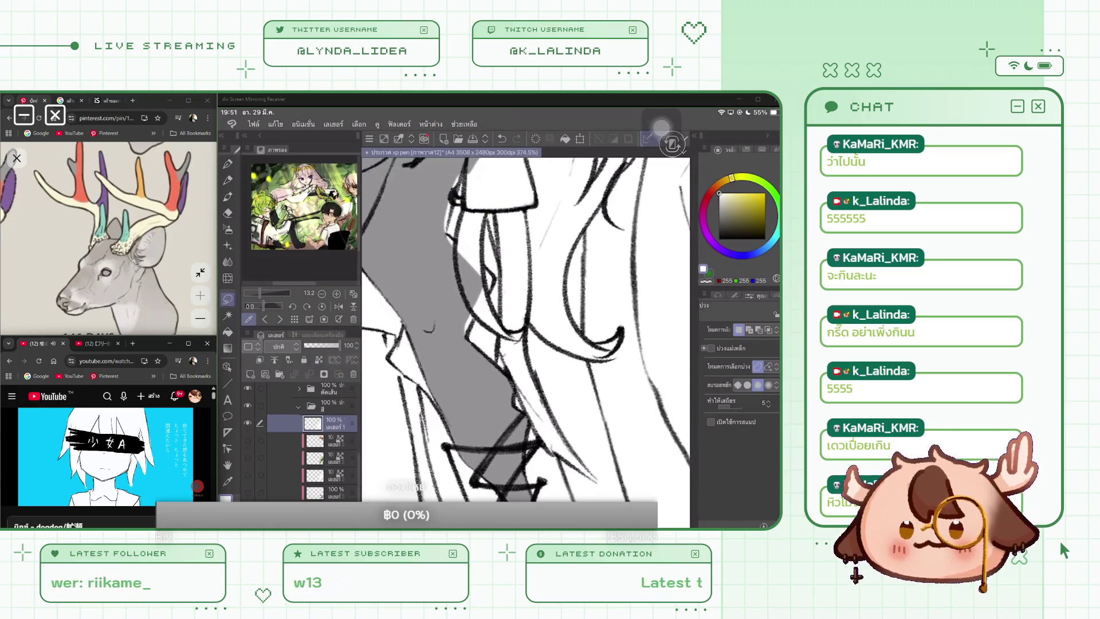
pyautogui.scroll(5, 526, 325)
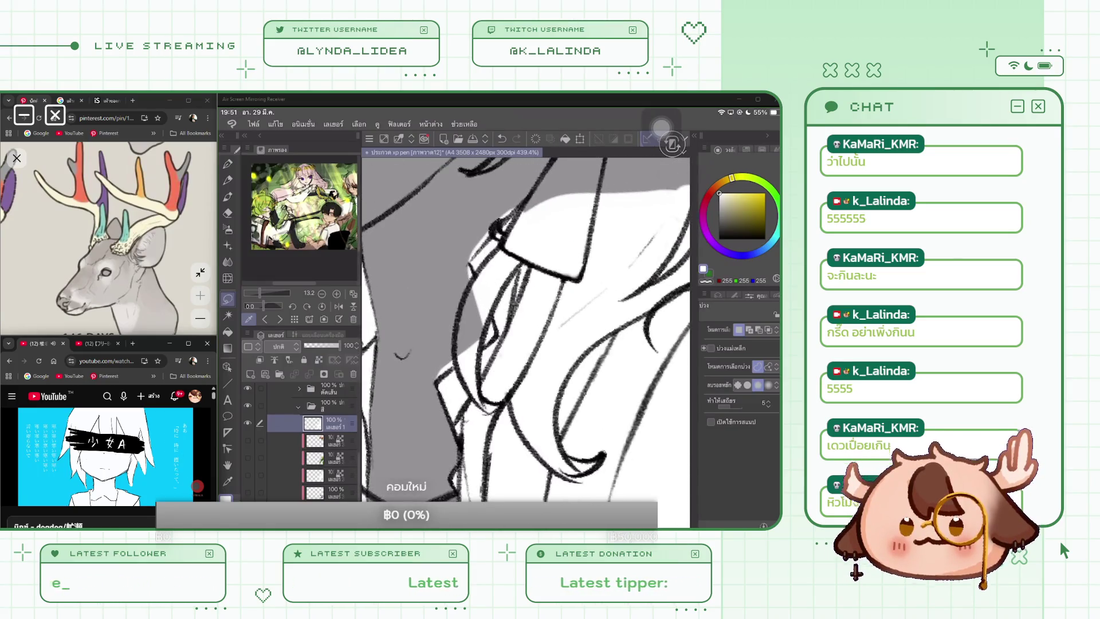
pyautogui.moveTo(467, 248)
pyautogui.mouseDown()
pyautogui.moveTo(500, 338)
pyautogui.moveTo(429, 390)
pyautogui.mouseUp()
pyautogui.hotkey('ctrl', 'd')
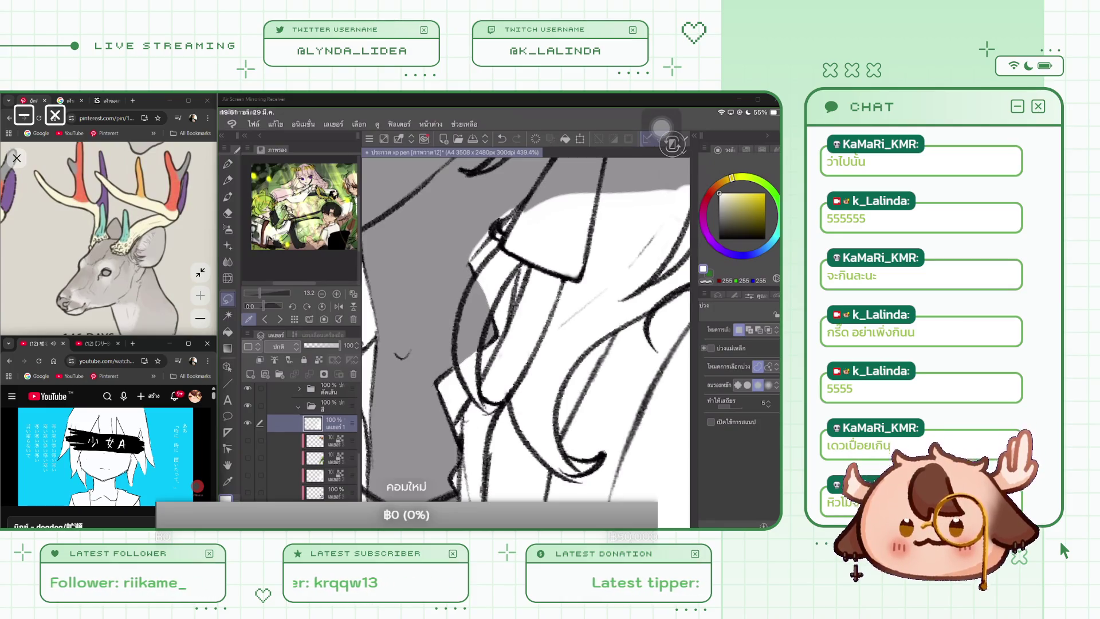
# Select a hair area beside the collar and fill it with grey
pyautogui.scroll(-3, 526, 329)
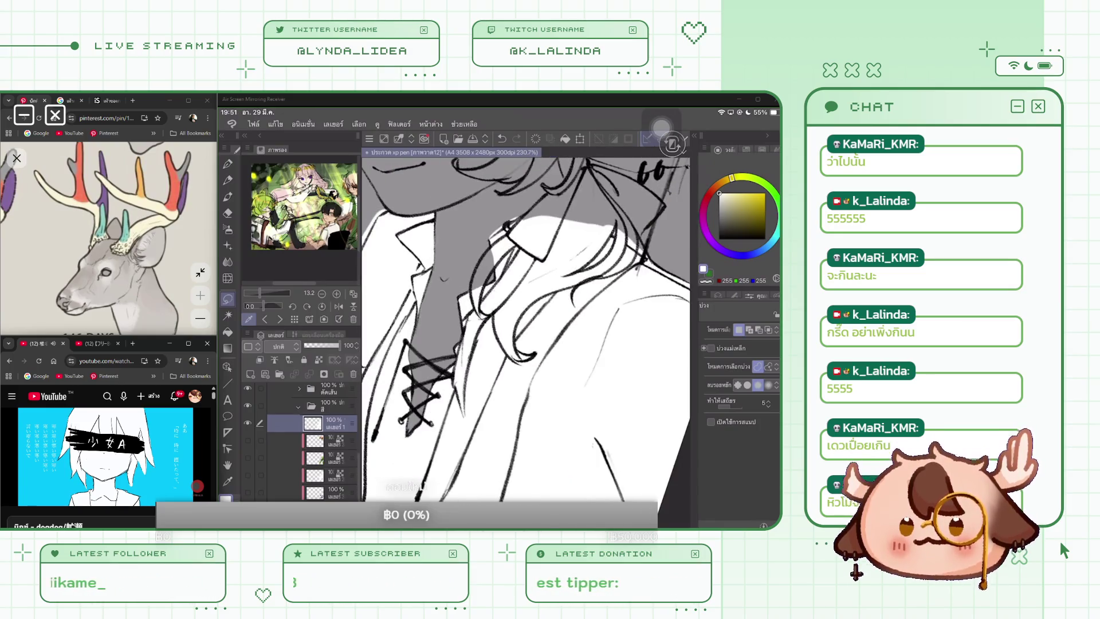
pyautogui.scroll(3, 525, 342)
pyautogui.moveTo(484, 209)
pyautogui.mouseDown()
pyautogui.moveTo(487, 302)
pyautogui.moveTo(471, 201)
pyautogui.mouseUp()
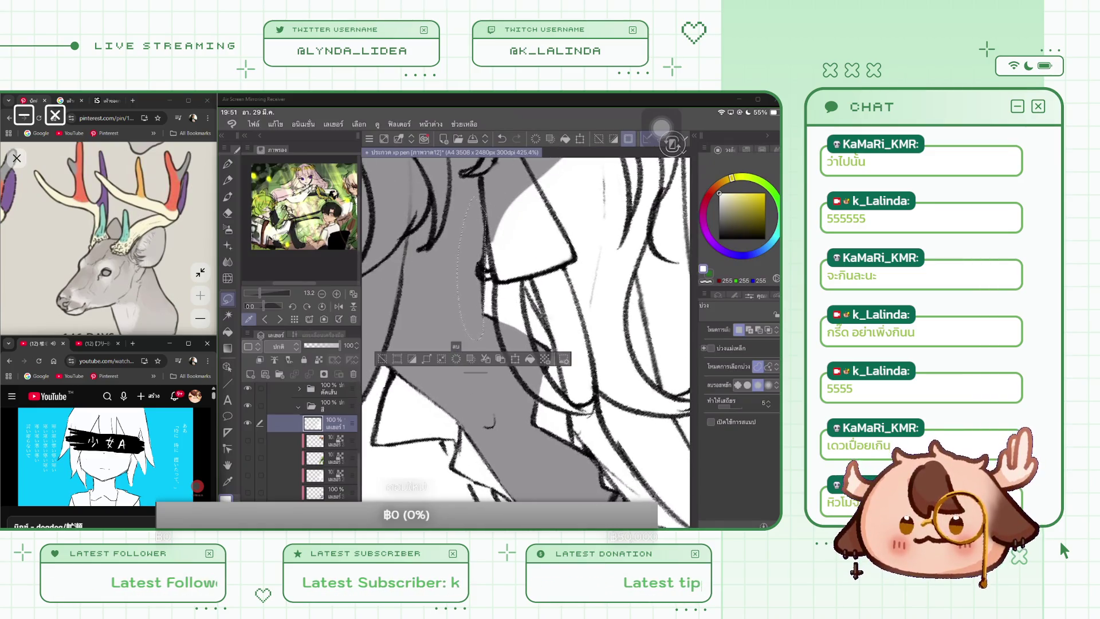
pyautogui.hotkey('ctrl', 'd')
pyautogui.scroll(-3, 525, 342)
pyautogui.scroll(2, 525, 329)
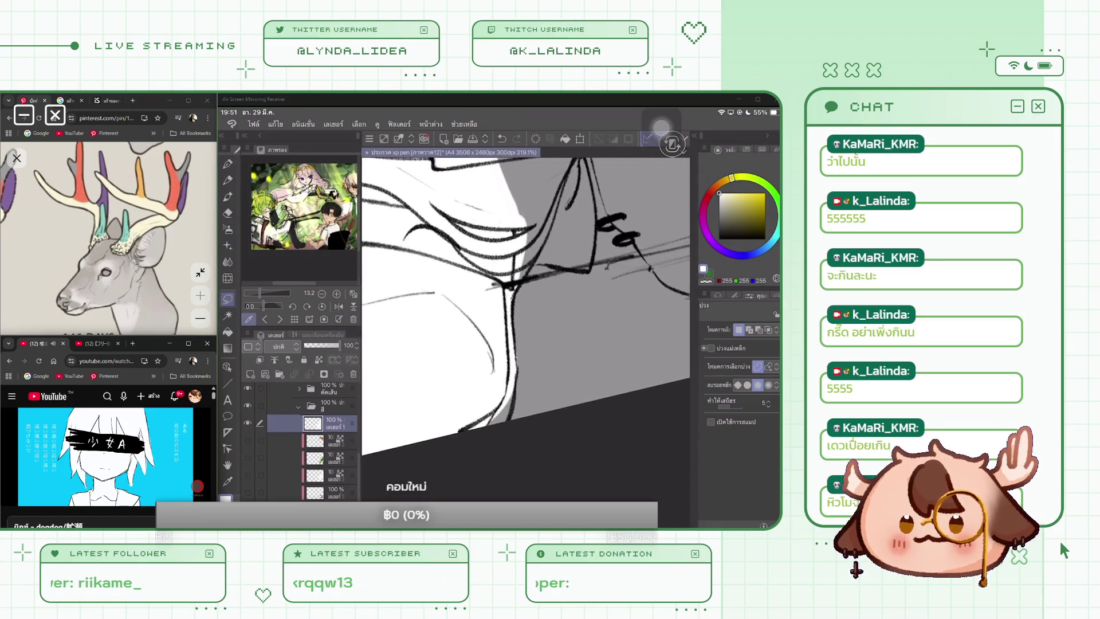
pyautogui.moveTo(516, 217)
pyautogui.mouseDown()
pyautogui.moveTo(510, 385)
pyautogui.moveTo(539, 418)
pyautogui.mouseUp()
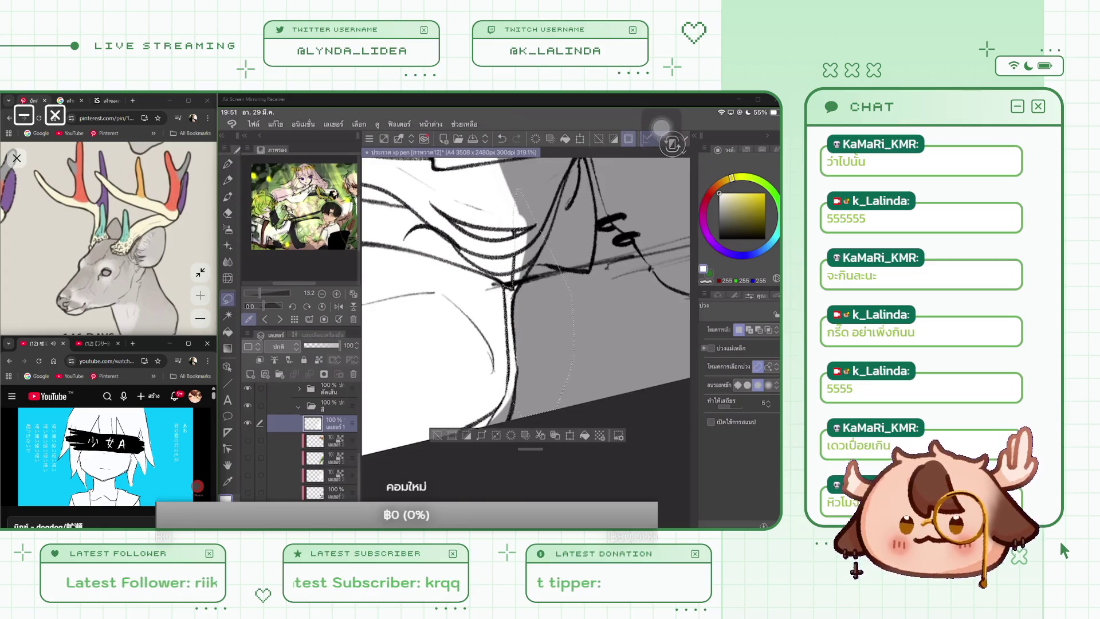
pyautogui.click(585, 435)
pyautogui.click(437, 435)
# Lasso-select further small hair areas along the curved hair edge, releasing each selection
pyautogui.scroll(5, 526, 325)
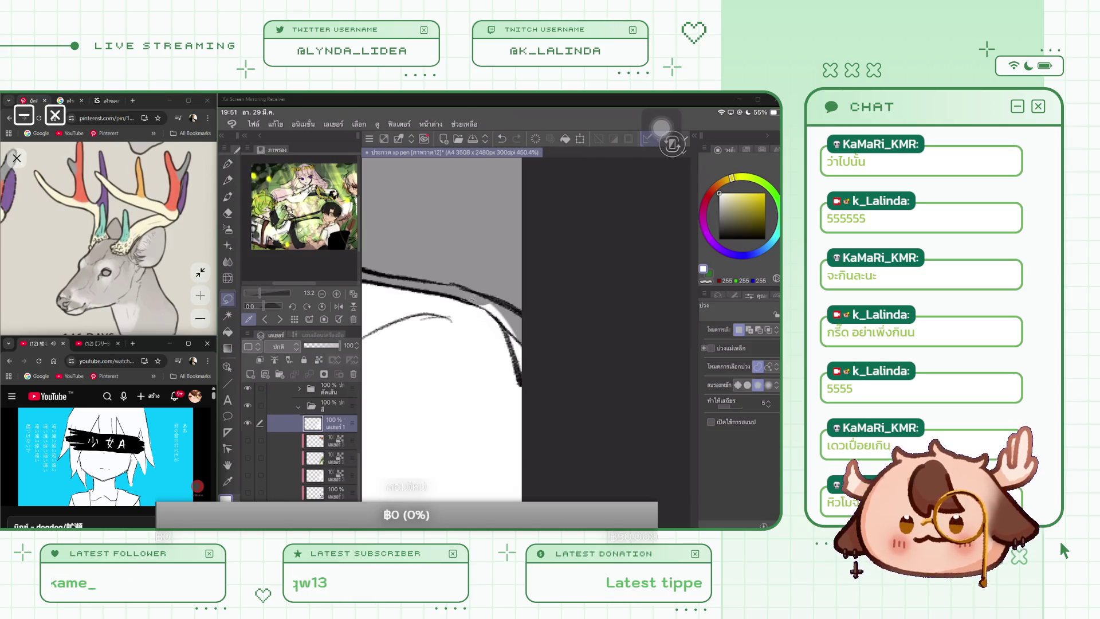
pyautogui.scroll(1, 441, 329)
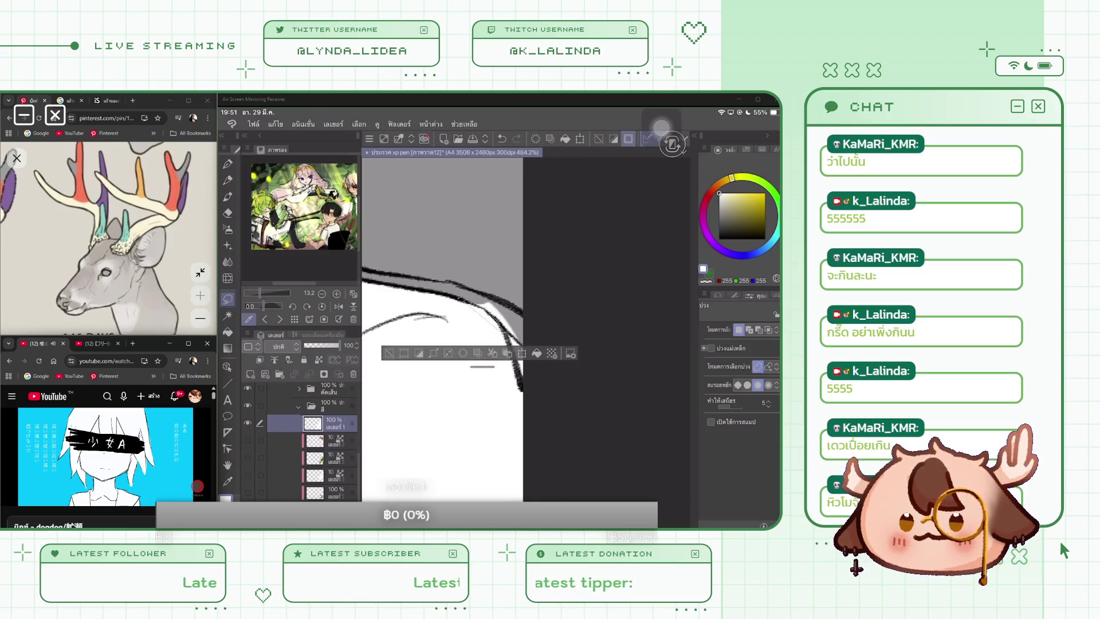
pyautogui.moveTo(485, 304); pyautogui.dragTo(497, 314)
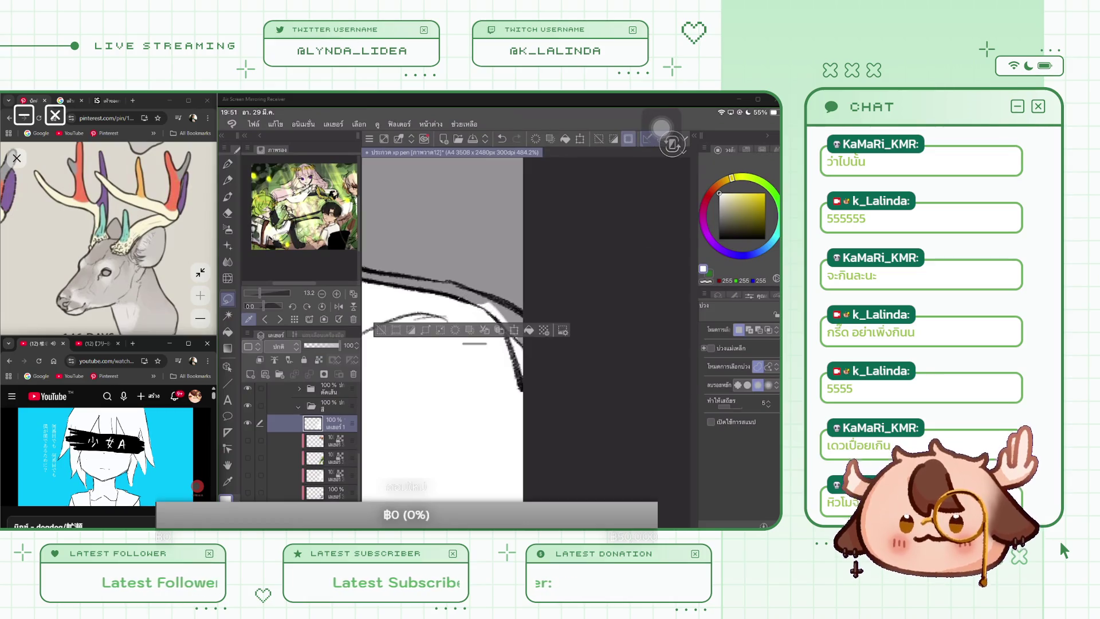
pyautogui.scroll(5, 457, 325)
pyautogui.hotkey('ctrl', 'd')
pyautogui.moveTo(421, 273)
pyautogui.mouseDown()
pyautogui.moveTo(498, 306)
pyautogui.moveTo(590, 462)
pyautogui.moveTo(516, 185)
pyautogui.mouseUp()
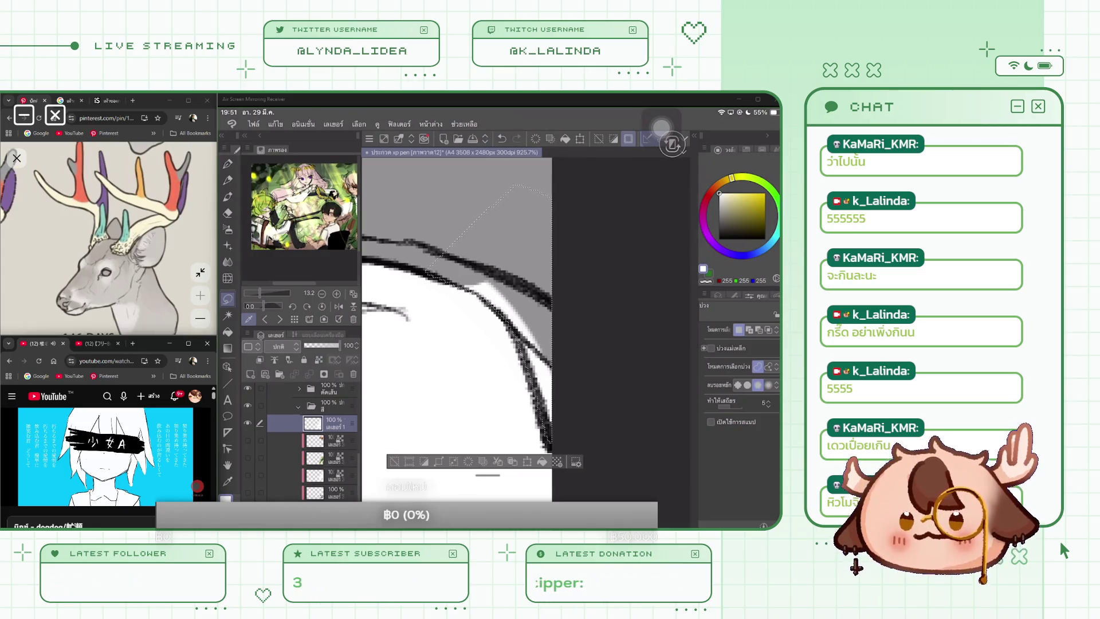
pyautogui.hotkey('ctrl', 'd')
pyautogui.scroll(-10, 456, 329)
pyautogui.scroll(5, 526, 338)
pyautogui.scroll(2, 526, 338)
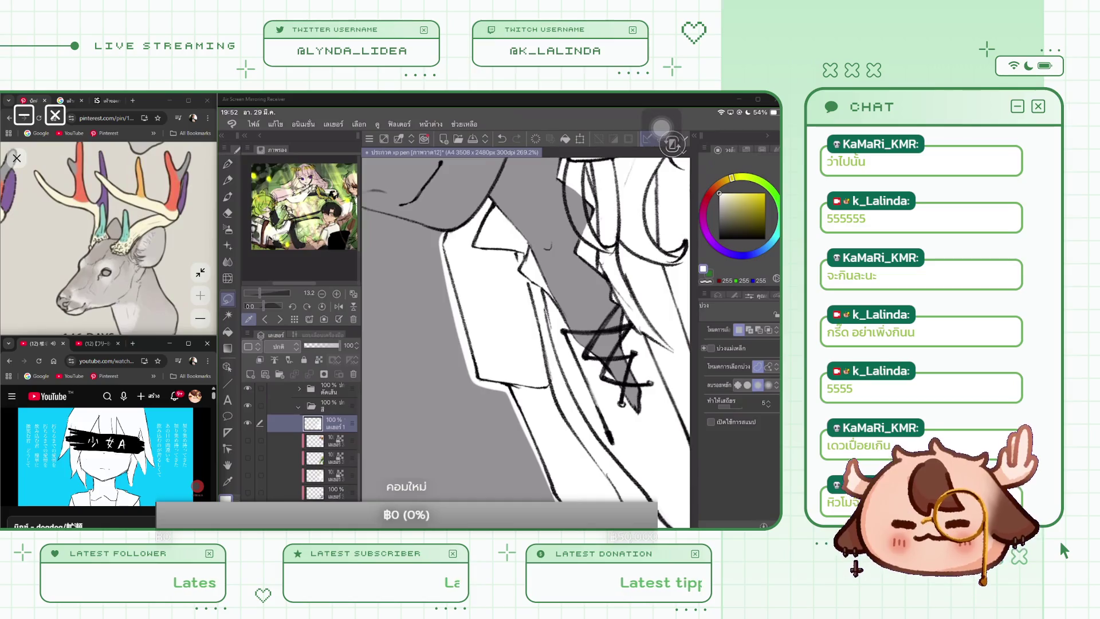
# Lasso-select the unpainted gap around the shirt collar for grey filling
pyautogui.scroll(3, 526, 338)
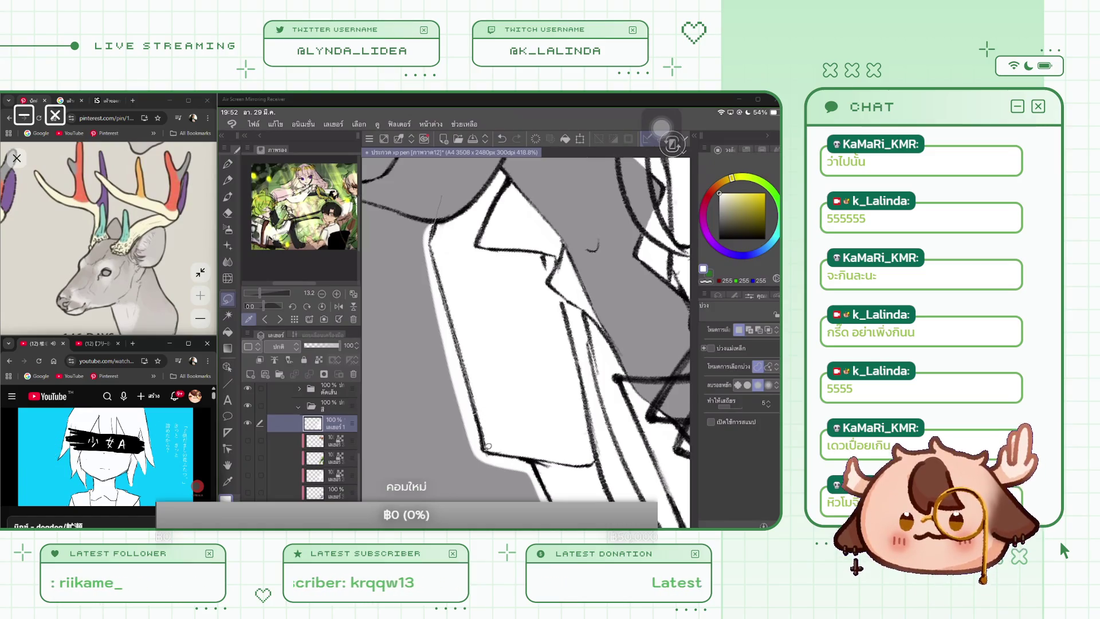
pyautogui.moveTo(473, 493); pyautogui.dragTo(440, 196)
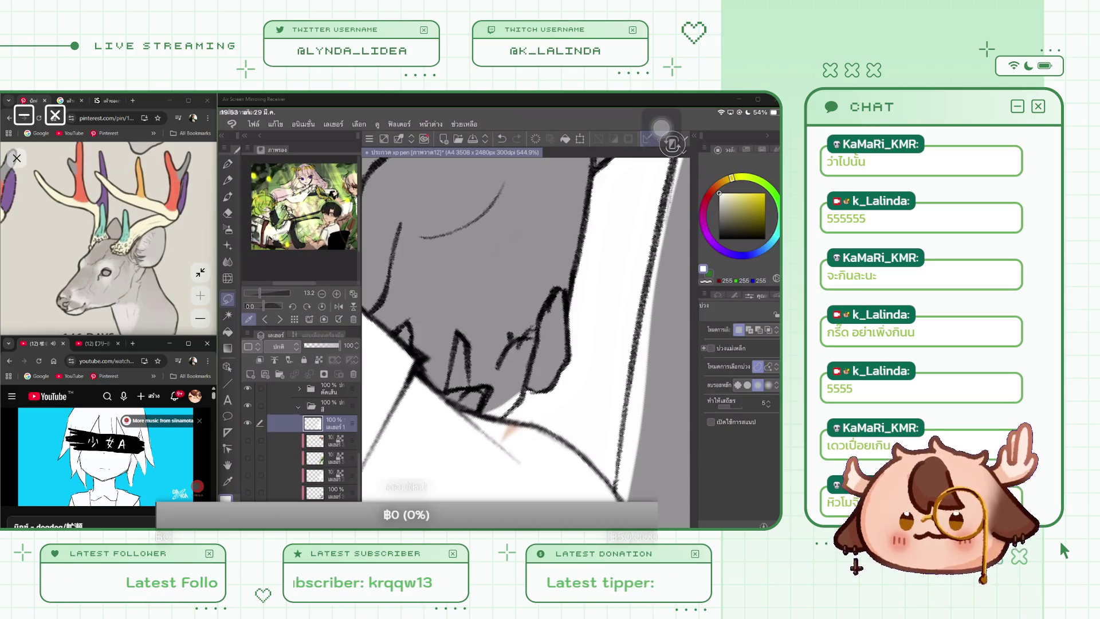
# Clear the current selection and select a gap along the white shape's edge
pyautogui.hotkey('ctrl', 'd')
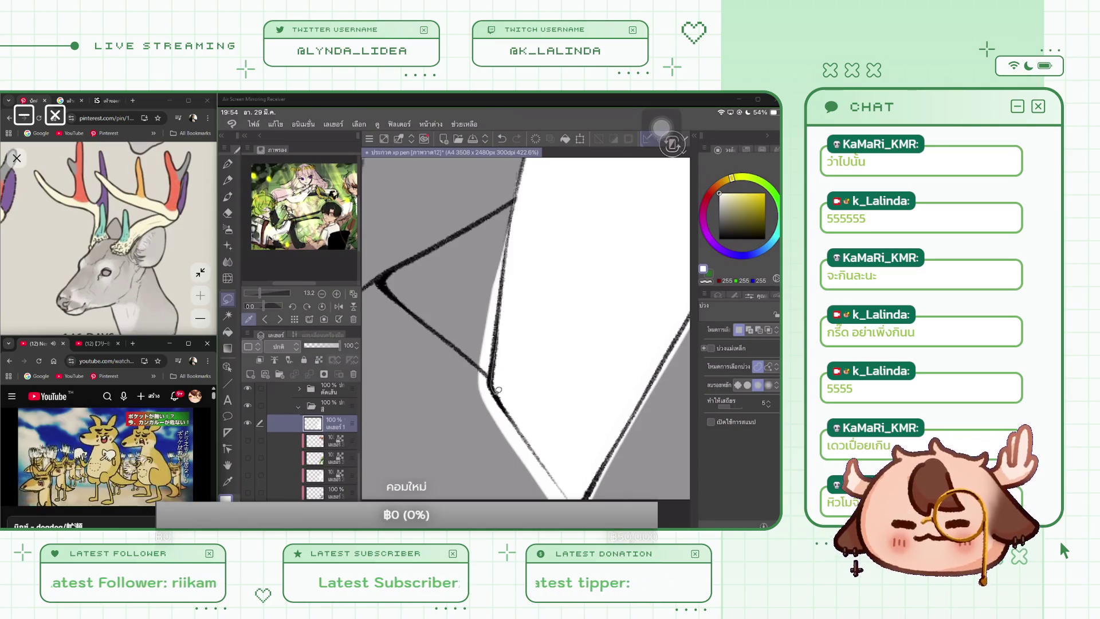
pyautogui.moveTo(529, 475); pyautogui.dragTo(526, 479)
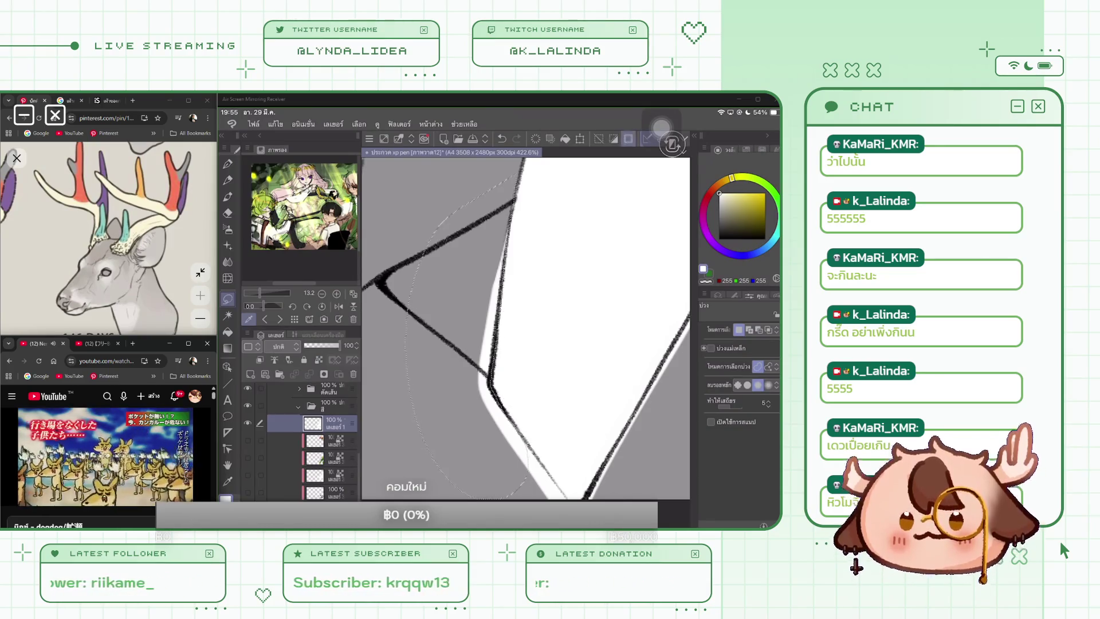
# Fill the strip along the white shape's left edge, then deselect
pyautogui.scroll(3, 525, 326)
pyautogui.moveTo(511, 331)
pyautogui.mouseDown()
pyautogui.moveTo(494, 481)
pyautogui.moveTo(455, 418)
pyautogui.mouseUp()
pyautogui.moveTo(509, 321); pyautogui.dragTo(494, 455)
pyautogui.hotkey('ctrl', 'd')
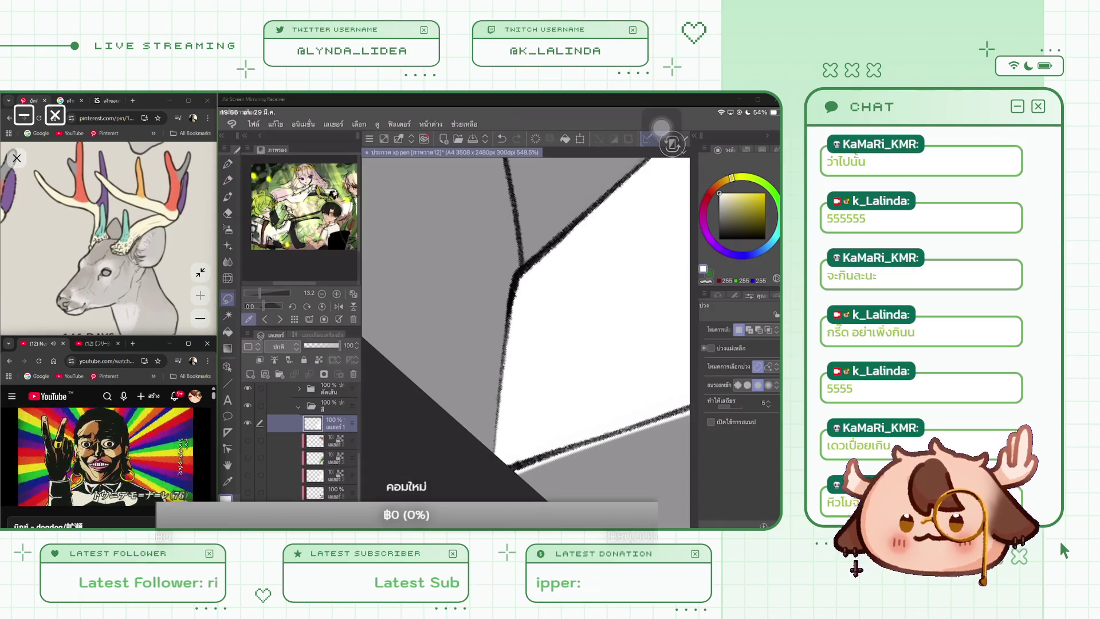
pyautogui.scroll(-5, 525, 327)
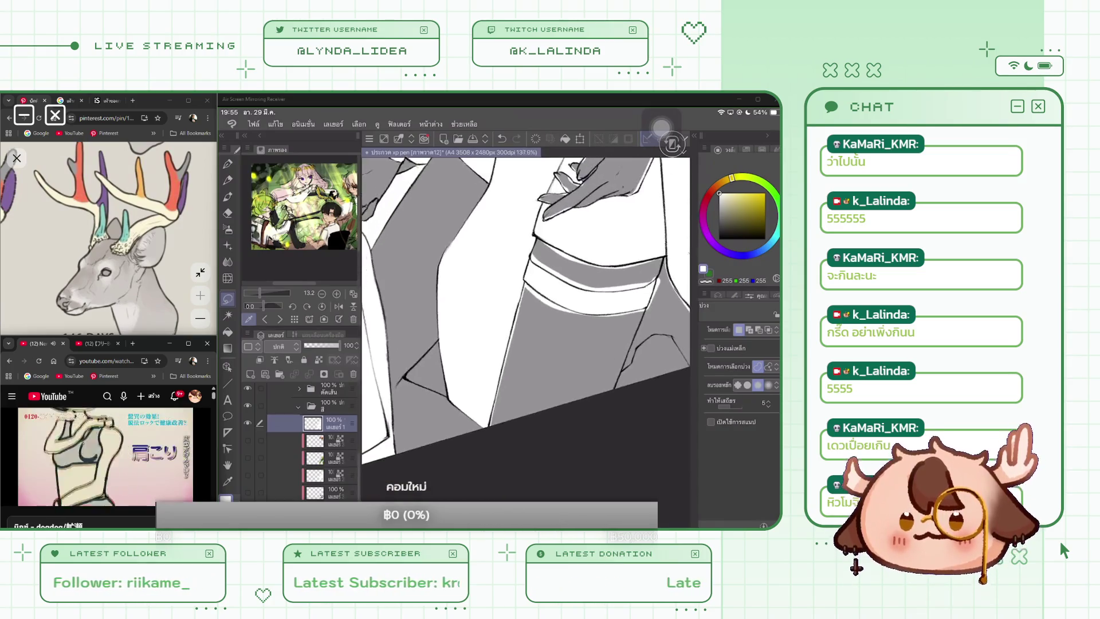
pyautogui.scroll(2, 525, 329)
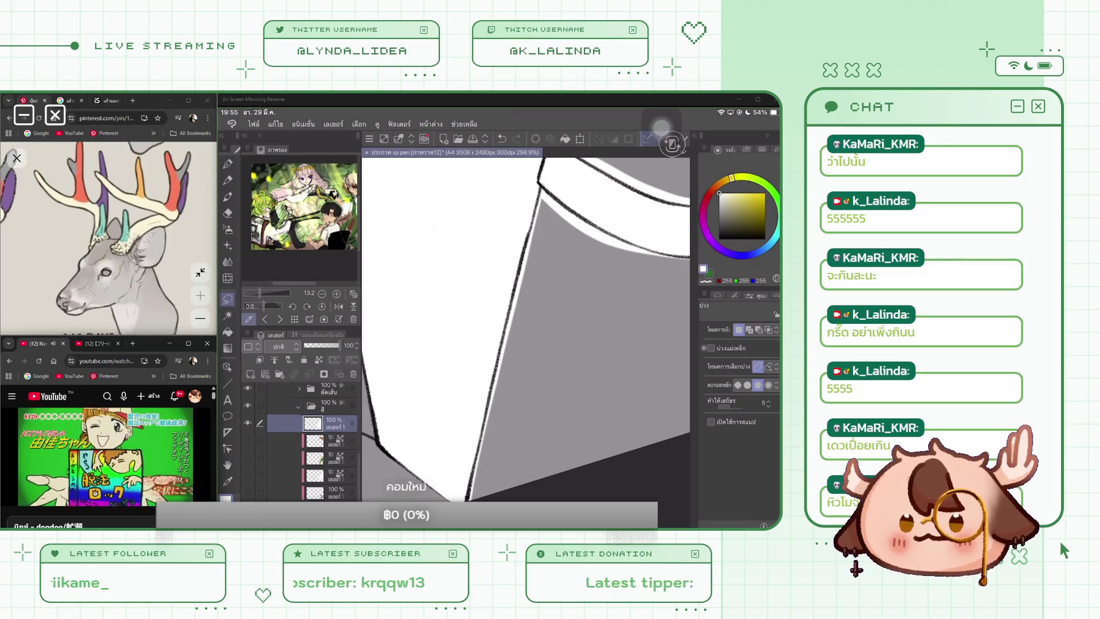
# Trace a lasso selection down the full left edge of the grey shape, then clear it
pyautogui.moveTo(541, 193); pyautogui.dragTo(532, 230)
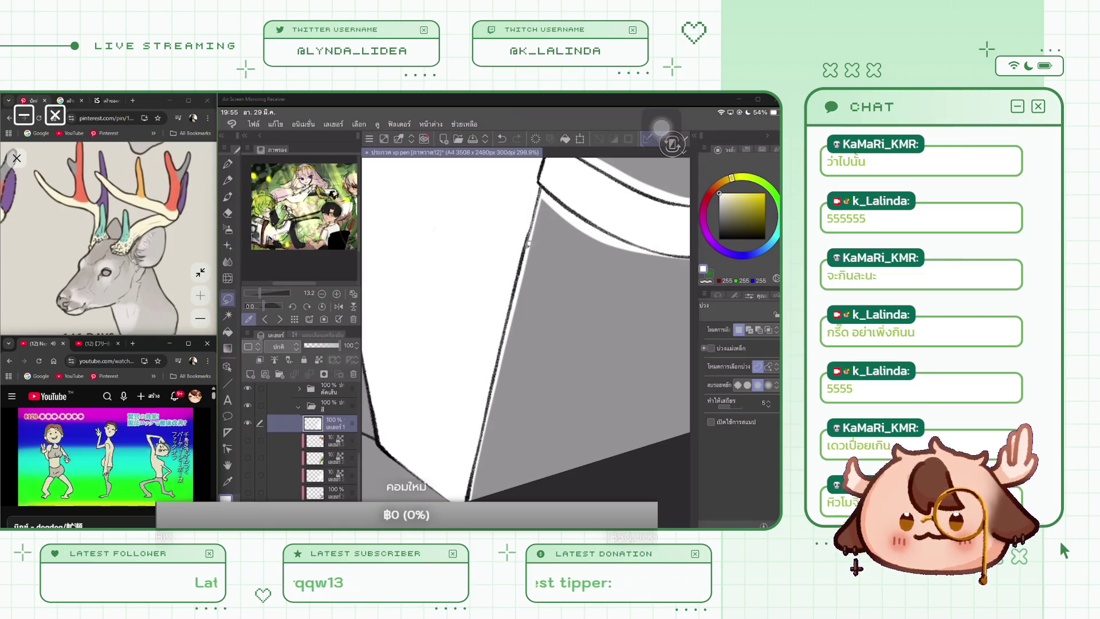
pyautogui.moveTo(521, 279); pyautogui.dragTo(505, 341)
pyautogui.moveTo(490, 404)
pyautogui.mouseDown()
pyautogui.moveTo(470, 485)
pyautogui.moveTo(499, 502)
pyautogui.mouseUp()
pyautogui.moveTo(553, 192); pyautogui.dragTo(547, 184)
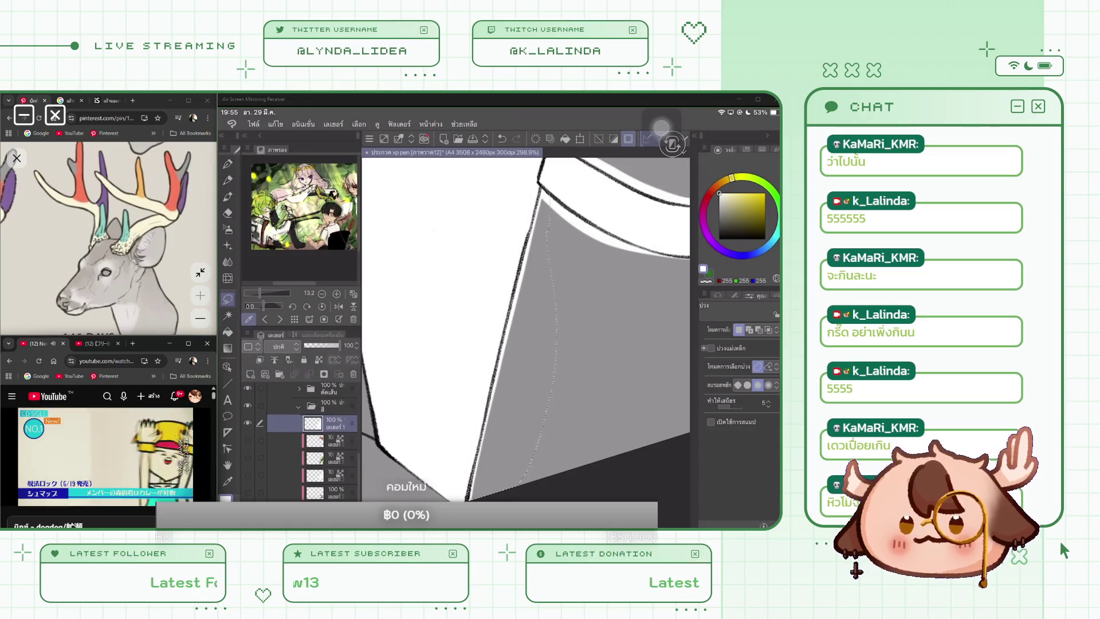
pyautogui.hotkey('ctrl', 'd')
pyautogui.scroll(-2, 526, 338)
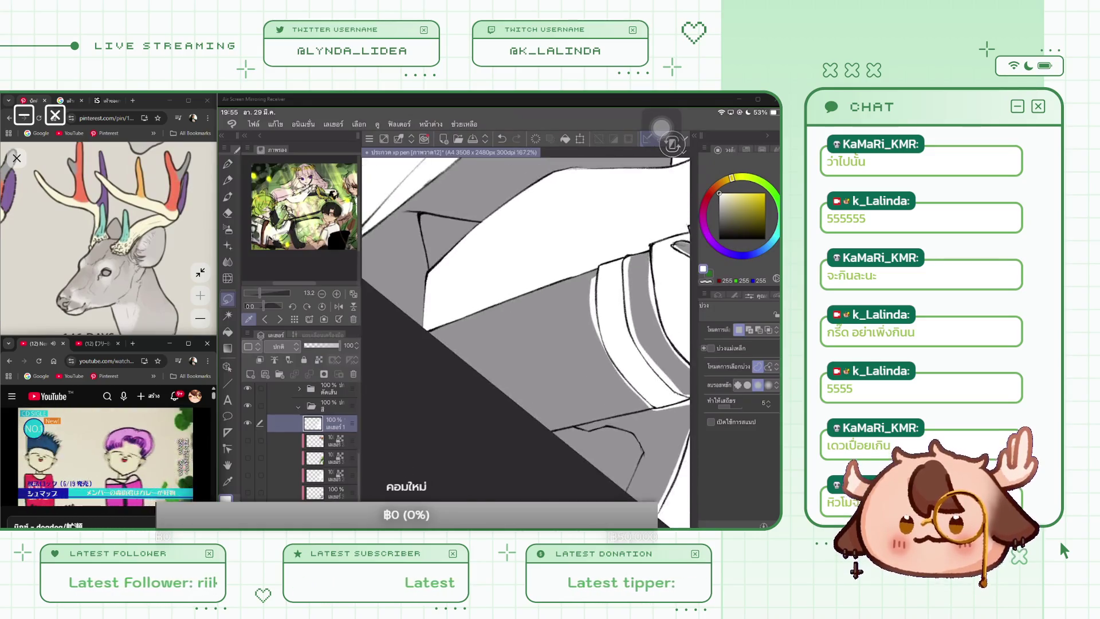
# Trace a lasso selection down the white stripe's left edge, then clear it
pyautogui.scroll(3, 526, 331)
pyautogui.moveTo(575, 198)
pyautogui.mouseDown()
pyautogui.moveTo(520, 292)
pyautogui.moveTo(497, 377)
pyautogui.moveTo(576, 199)
pyautogui.mouseUp()
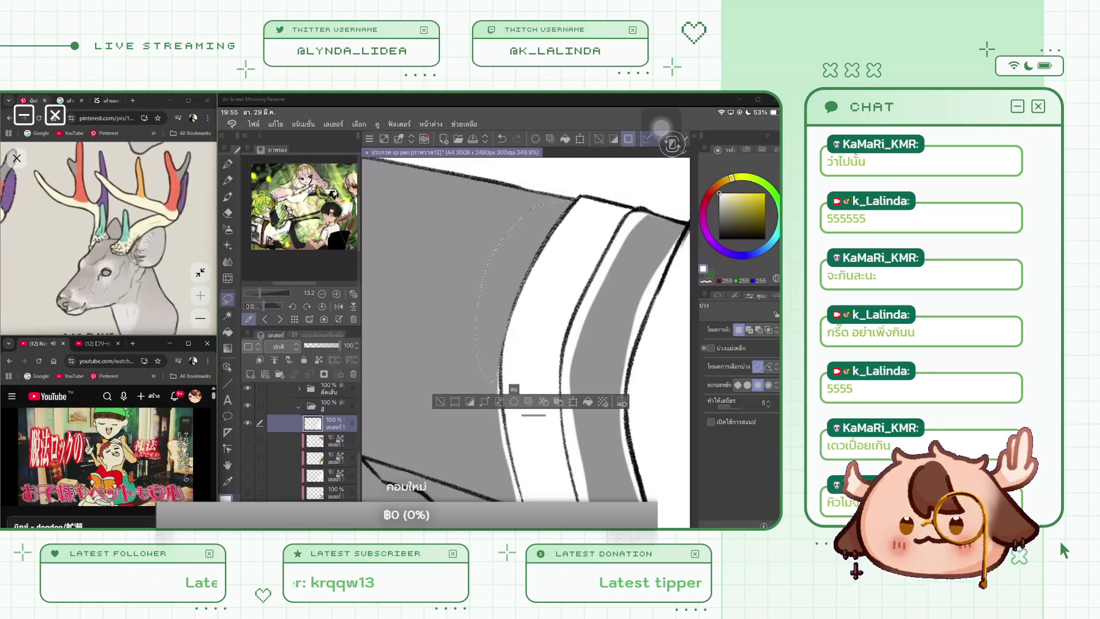
pyautogui.scroll(2, 525, 325)
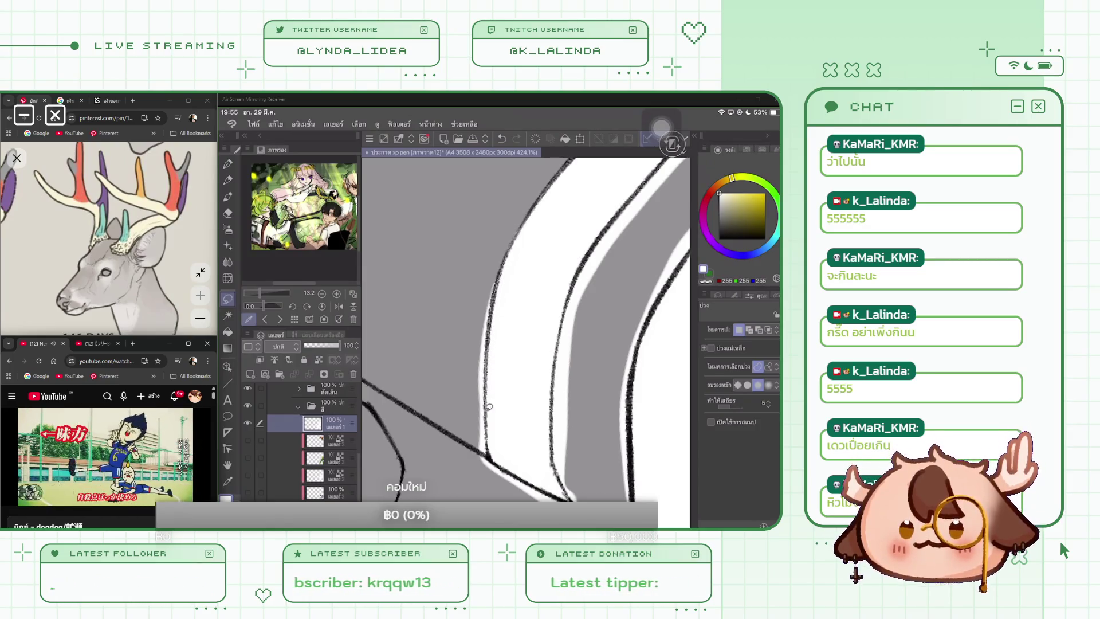
pyautogui.moveTo(491, 445)
pyautogui.mouseDown()
pyautogui.moveTo(513, 183)
pyautogui.moveTo(484, 491)
pyautogui.mouseUp()
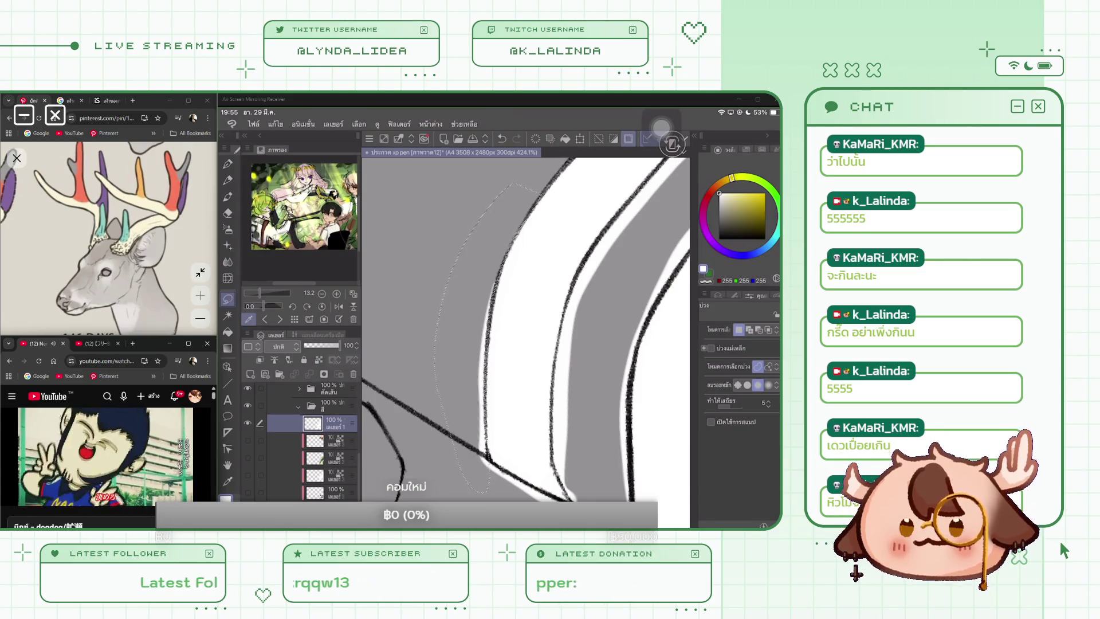
pyautogui.hotkey('ctrl', 'd')
pyautogui.scroll(-3, 526, 325)
pyautogui.scroll(3, 526, 329)
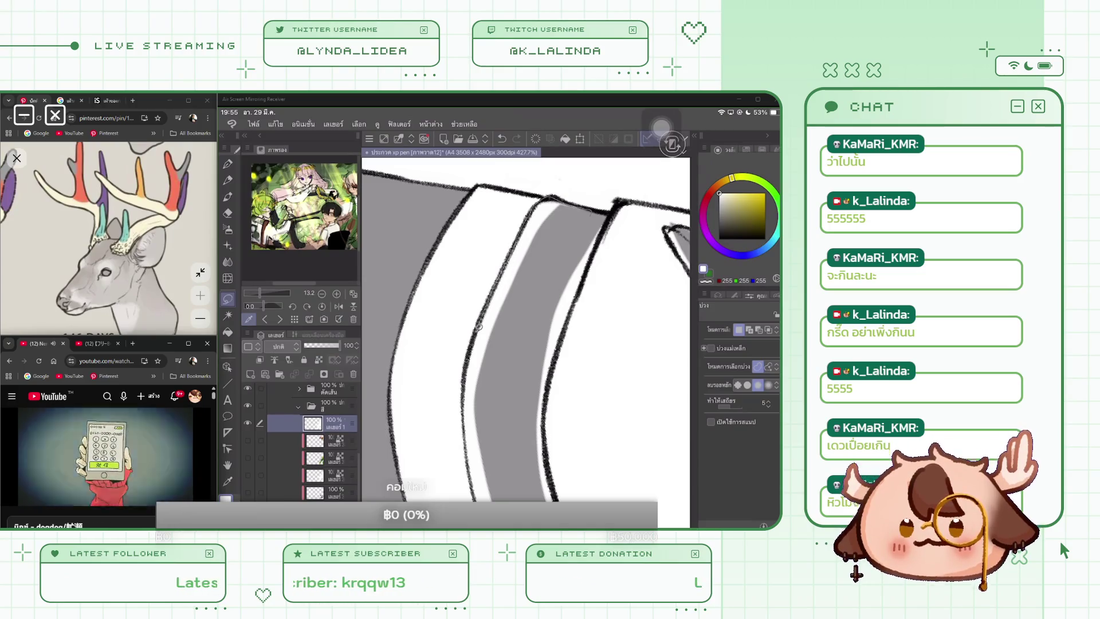
# Fill the gap along the grey stripe's left edge with grey using Alt+Backspace, and touch up the edge
pyautogui.moveTo(467, 427); pyautogui.dragTo(487, 494)
pyautogui.hotkey('alt', 'BackSpace')
pyautogui.hotkey('ctrl', 'd')
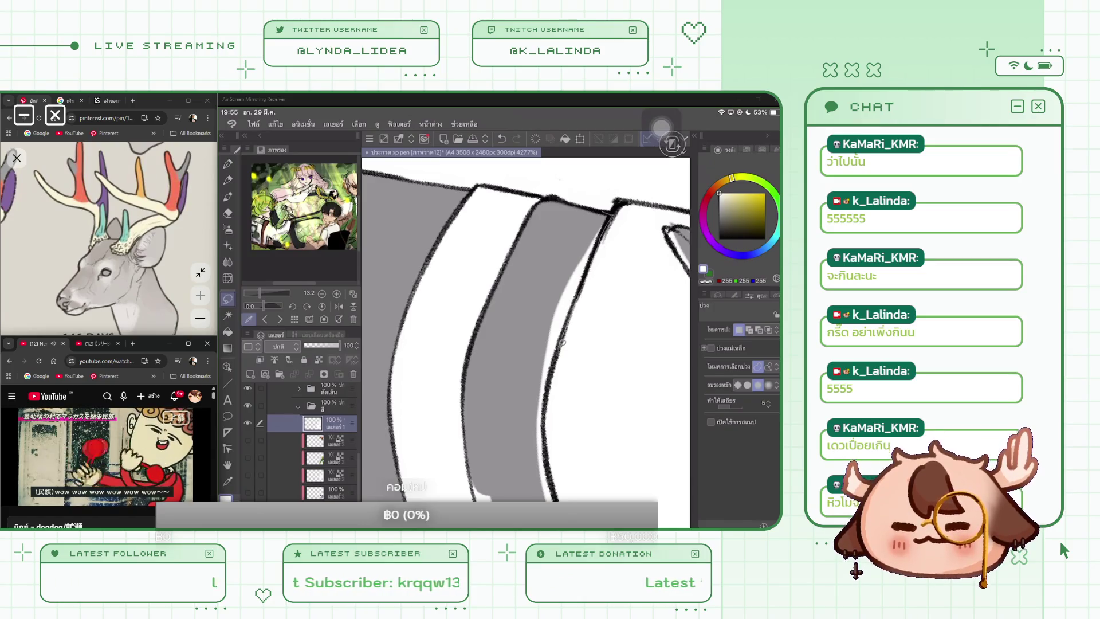
pyautogui.moveTo(618, 204)
pyautogui.mouseDown()
pyautogui.moveTo(555, 356)
pyautogui.moveTo(557, 504)
pyautogui.moveTo(550, 498)
pyautogui.mouseUp()
pyautogui.scroll(2, 526, 329)
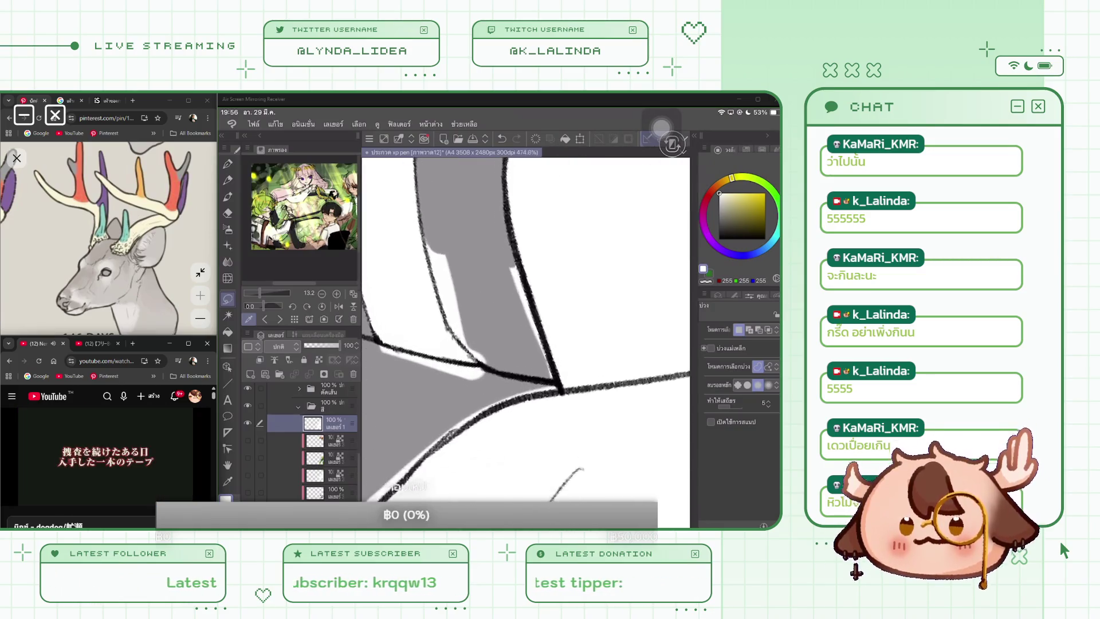
# Outline a gap on the grey shape's edge and fill it with grey
pyautogui.scroll(1, 526, 328)
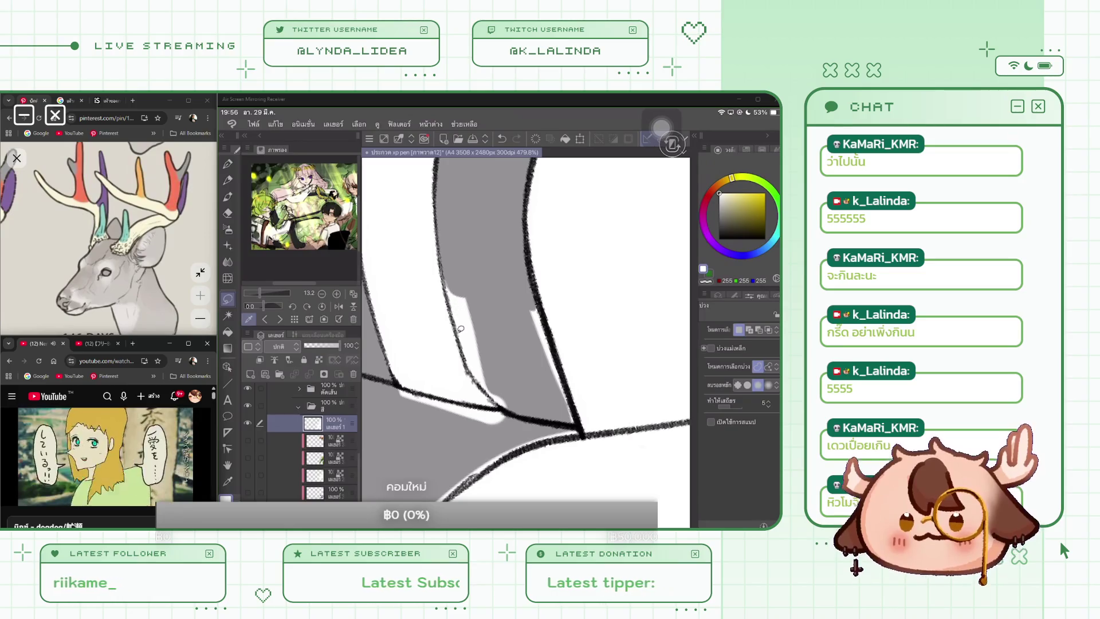
pyautogui.moveTo(441, 261)
pyautogui.mouseDown()
pyautogui.moveTo(471, 367)
pyautogui.moveTo(506, 408)
pyautogui.mouseUp()
pyautogui.moveTo(509, 336); pyautogui.dragTo(493, 255)
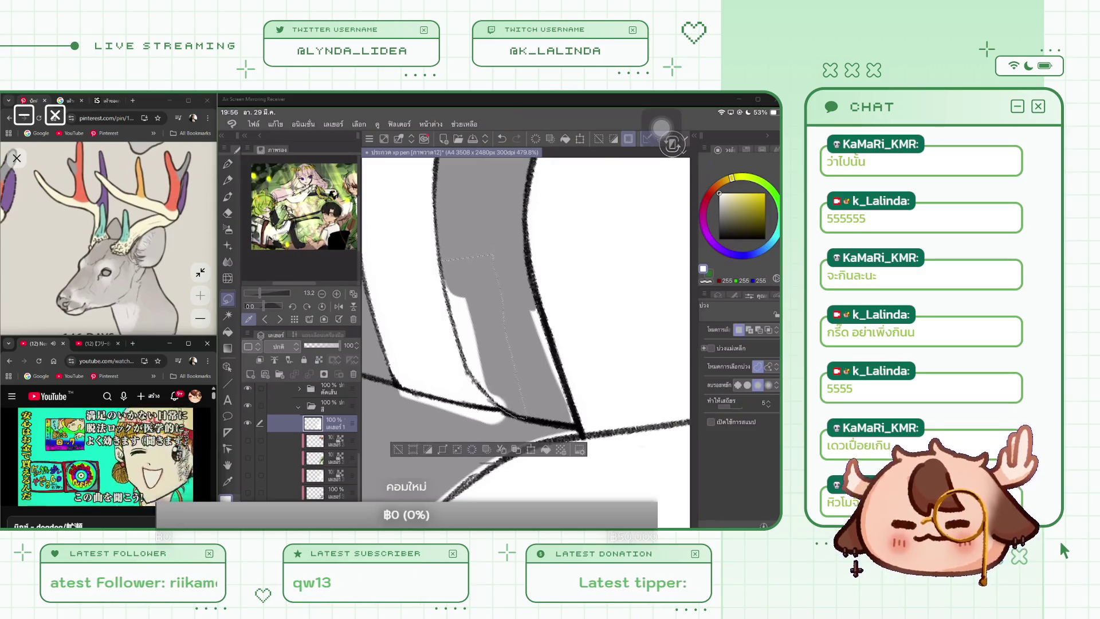
pyautogui.click(545, 449)
pyautogui.click(398, 449)
# Fill the strip along the grey shape's right edge with grey
pyautogui.moveTo(541, 299); pyautogui.dragTo(580, 424)
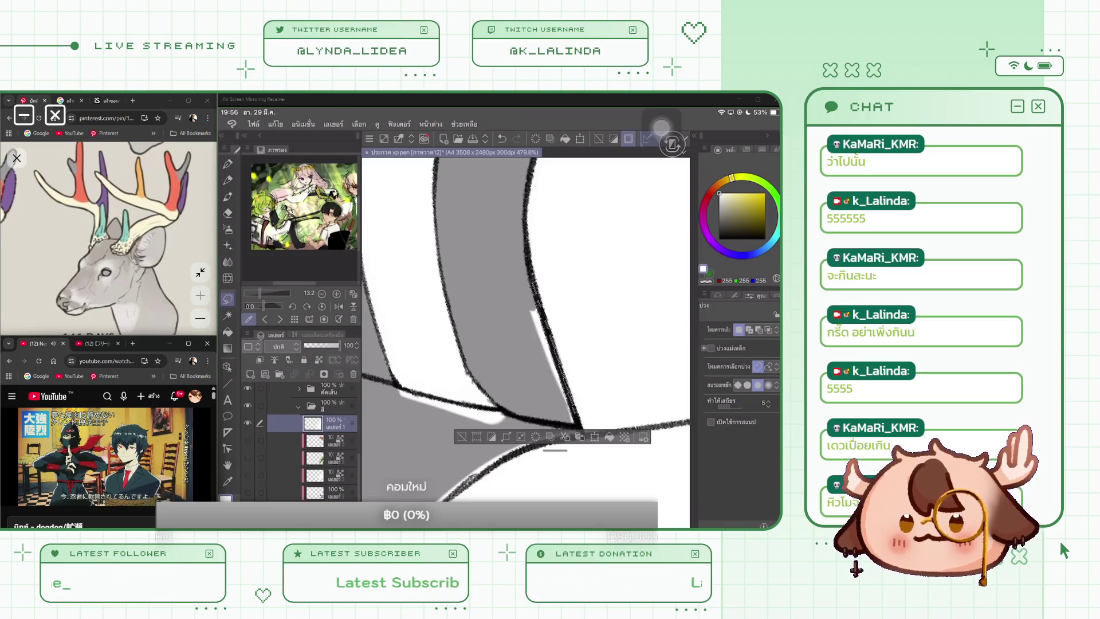
pyautogui.moveTo(534, 295); pyautogui.dragTo(583, 430)
pyautogui.click(524, 455)
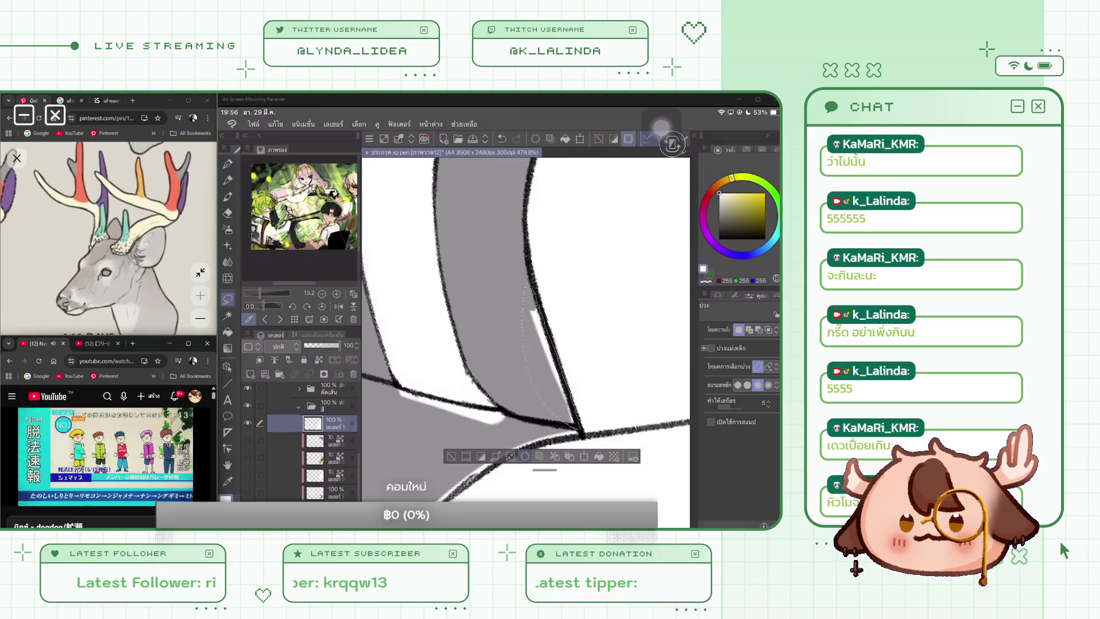
pyautogui.scroll(1, 526, 342)
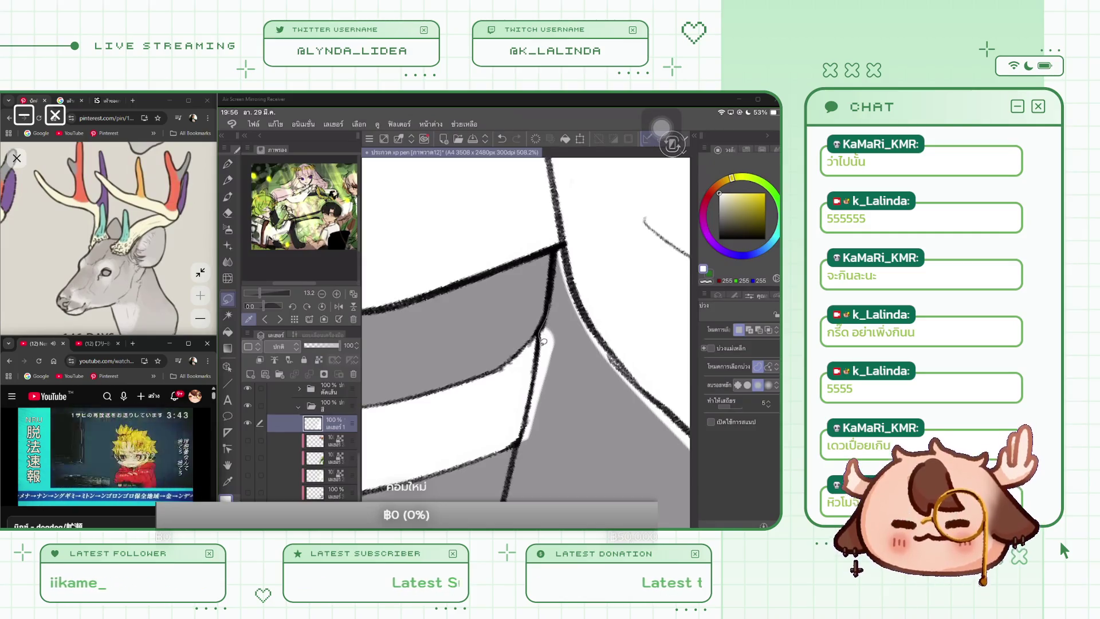
pyautogui.moveTo(538, 365); pyautogui.dragTo(516, 465)
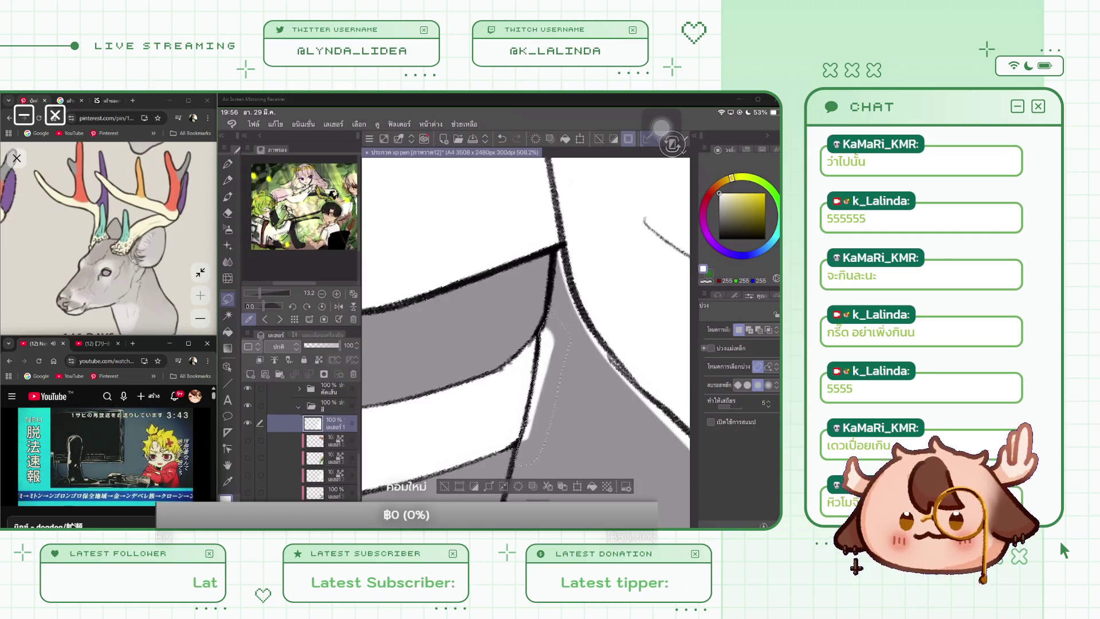
pyautogui.hotkey('ctrl', 'd')
# Delete the stray grey strip and a small nearby patch back to white
pyautogui.scroll(1, 525, 342)
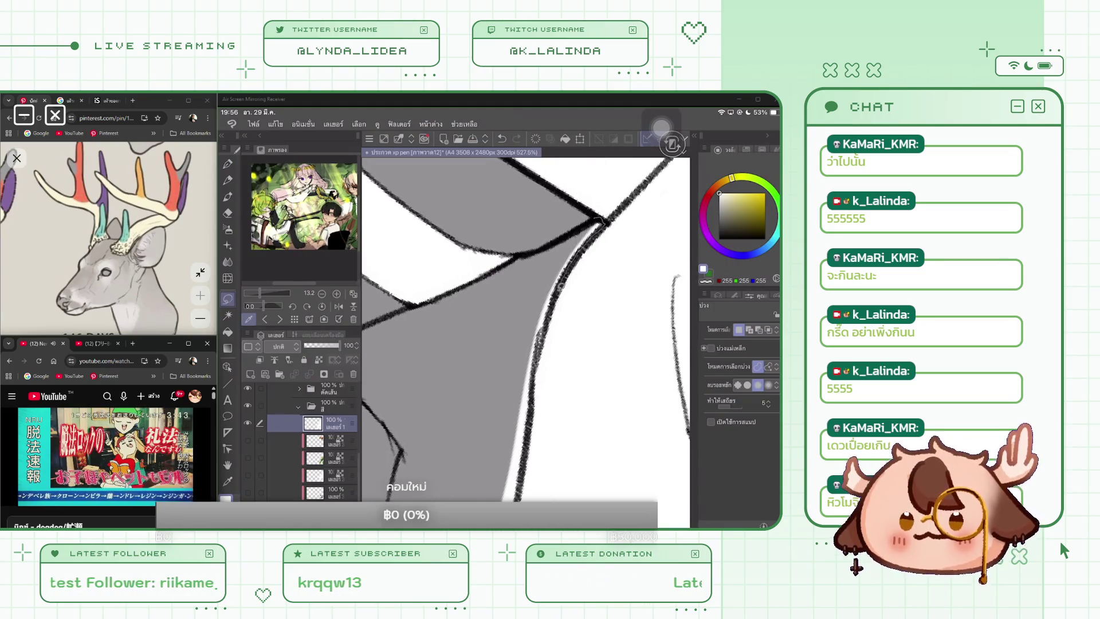
pyautogui.moveTo(540, 335)
pyautogui.mouseDown()
pyautogui.moveTo(519, 490)
pyautogui.moveTo(479, 436)
pyautogui.mouseUp()
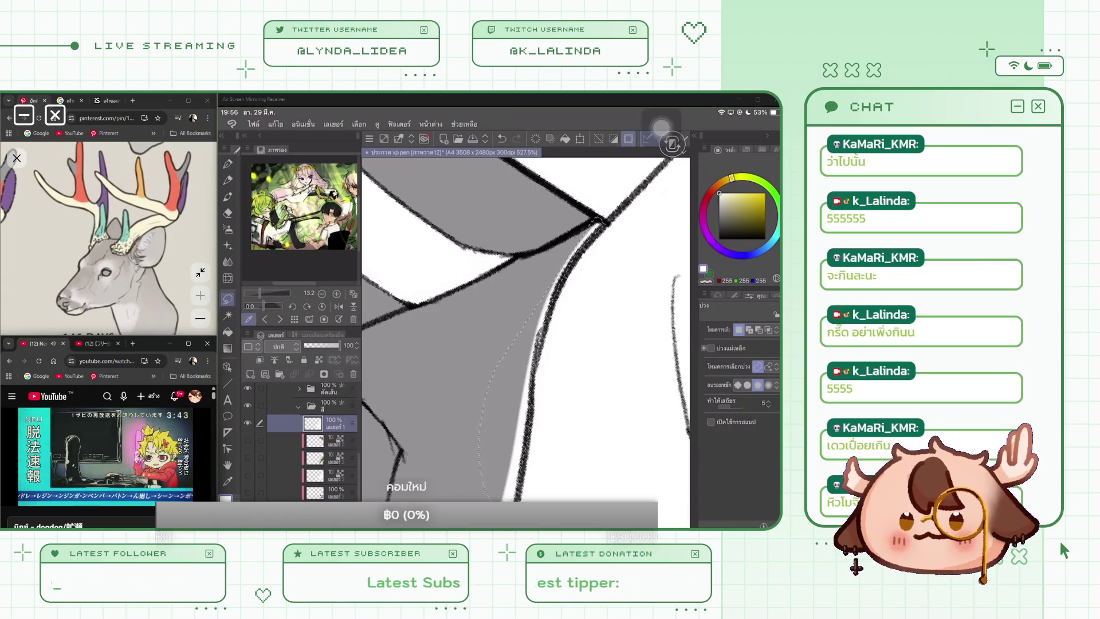
pyautogui.press('Delete')
pyautogui.hotkey('ctrl', 'd')
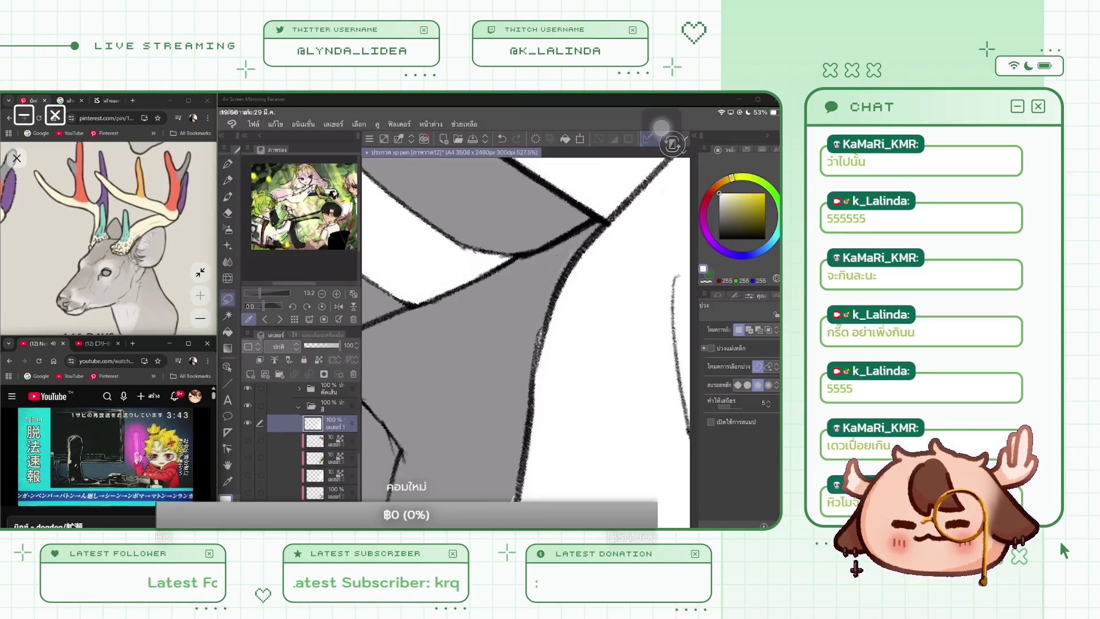
pyautogui.moveTo(576, 252); pyautogui.dragTo(545, 283)
pyautogui.press('Delete')
pyautogui.hotkey('ctrl', 'd')
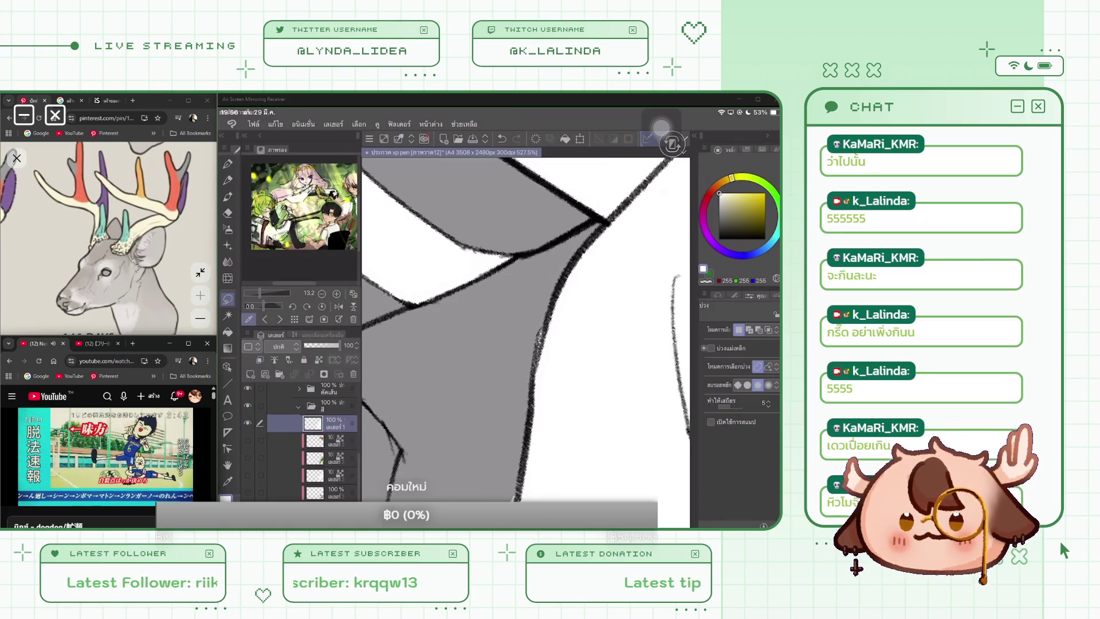
# Select a remaining strip along the inked edge
pyautogui.scroll(-5, 526, 342)
pyautogui.scroll(5, 552, 332)
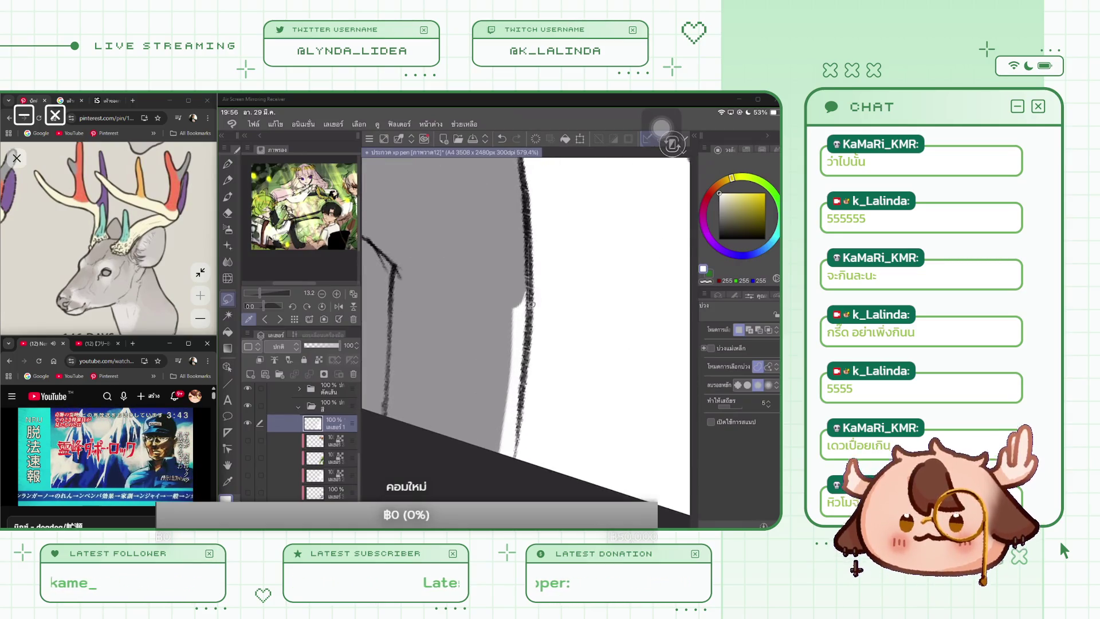
pyautogui.moveTo(515, 476); pyautogui.dragTo(510, 478)
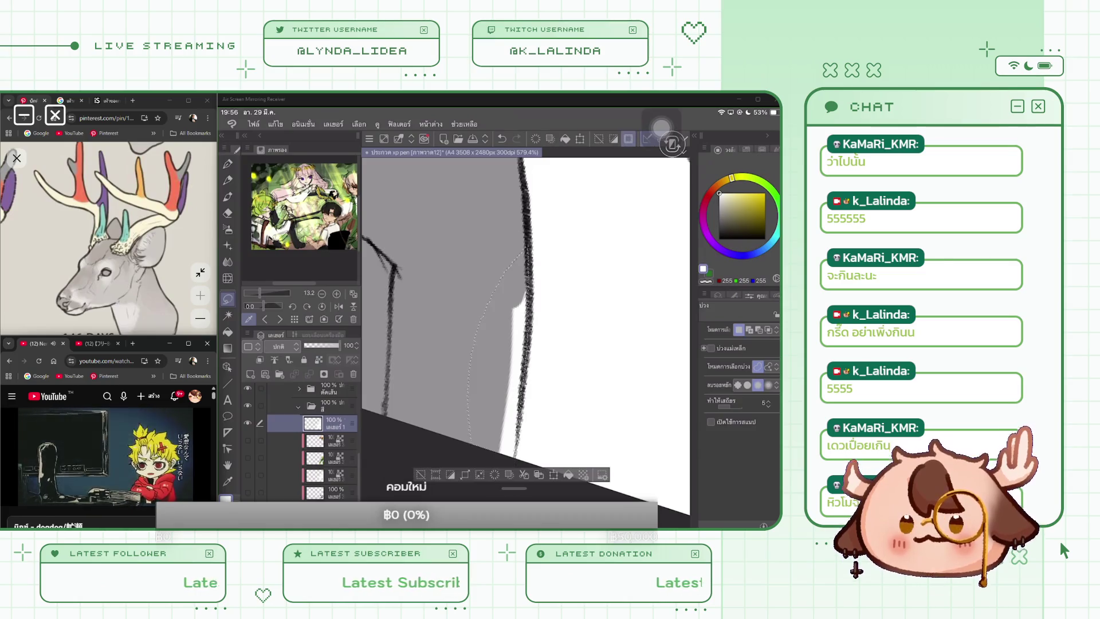
pyautogui.scroll(-8, 525, 324)
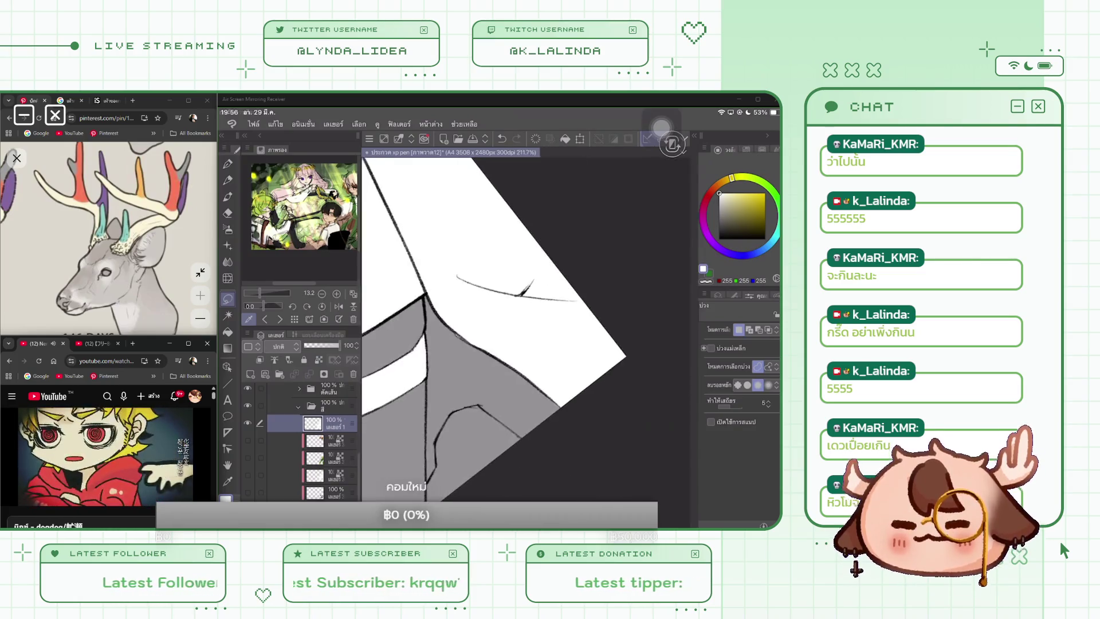
pyautogui.scroll(-3, 476, 326)
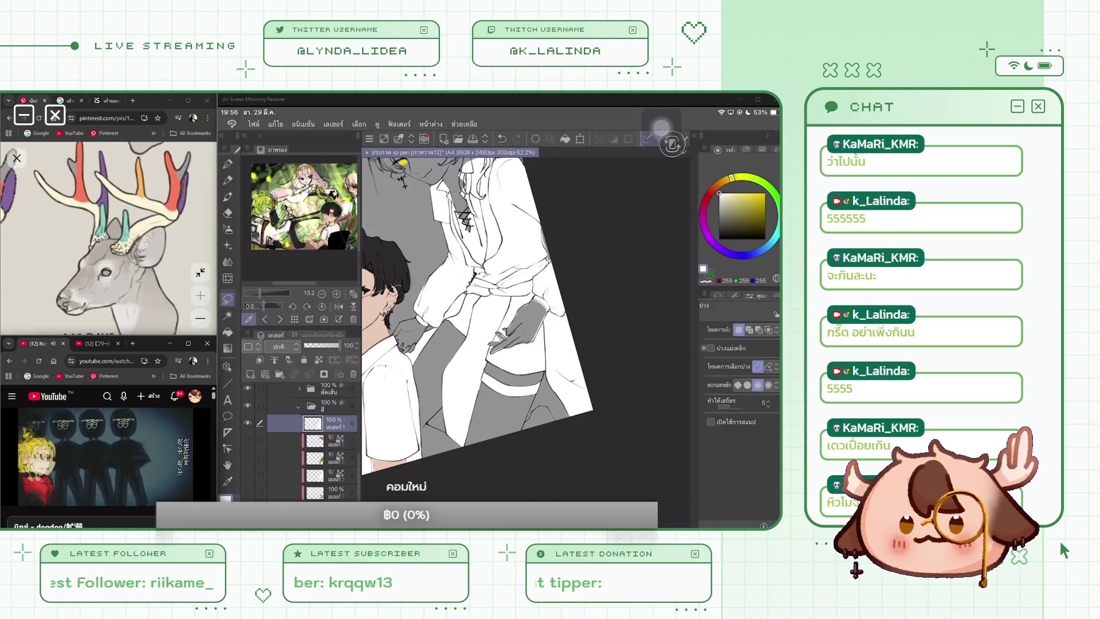
pyautogui.scroll(5, 526, 327)
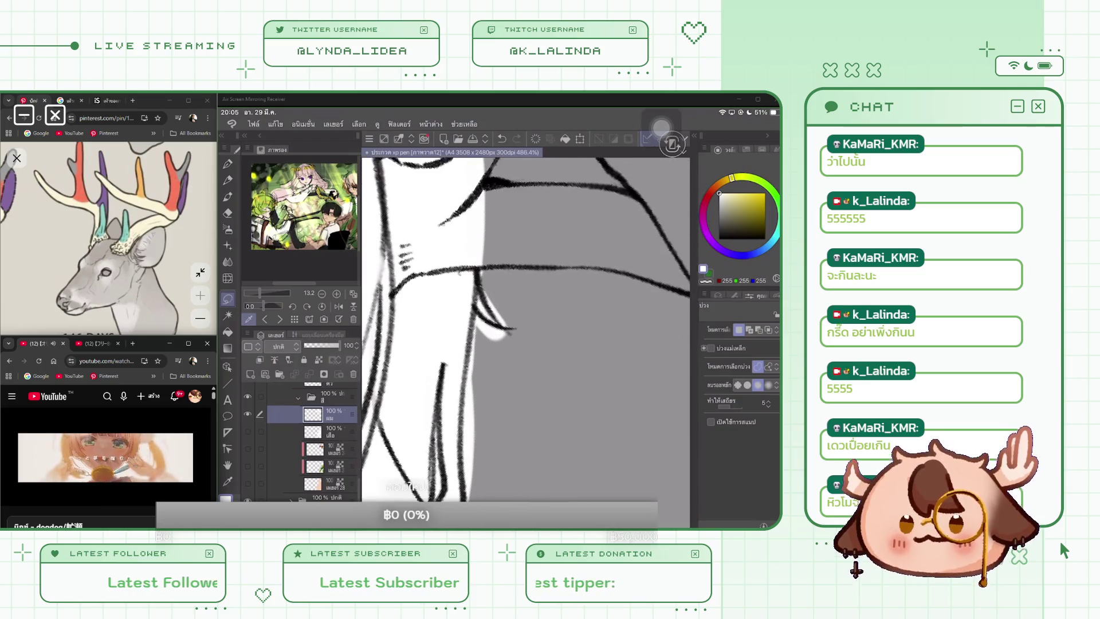
# Lasso-fill the gaps beside the chin and along the neck and shoulder line
pyautogui.moveTo(501, 320); pyautogui.dragTo(475, 307)
pyautogui.moveTo(494, 167); pyautogui.dragTo(476, 375)
pyautogui.press('Delete')
pyautogui.hotkey('ctrl', 'd')
pyautogui.scroll(-3, 526, 342)
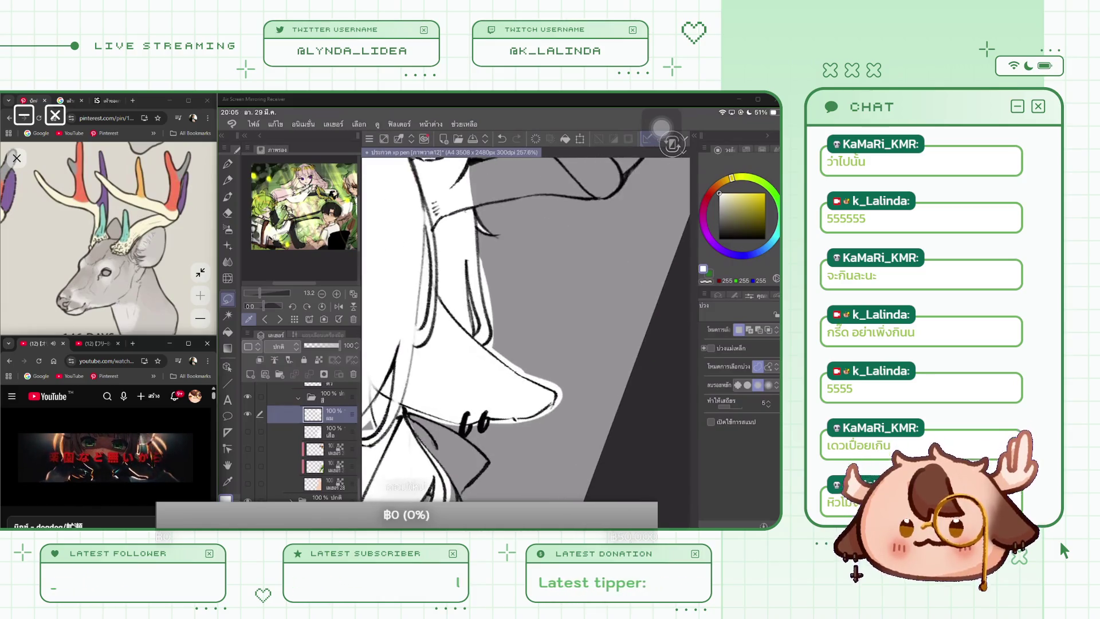
pyautogui.scroll(3, 526, 329)
pyautogui.moveTo(458, 230); pyautogui.dragTo(482, 349)
pyautogui.moveTo(471, 395)
pyautogui.mouseDown()
pyautogui.moveTo(483, 405)
pyautogui.moveTo(458, 219)
pyautogui.moveTo(484, 418)
pyautogui.mouseUp()
pyautogui.hotkey('ctrl', 'd')
# Fill the inner edge of the pointed hair strand white up to its outline
pyautogui.scroll(2, 486, 330)
pyautogui.moveTo(446, 226); pyautogui.dragTo(478, 398)
pyautogui.hotkey('ctrl', 'd')
pyautogui.scroll(-5, 526, 342)
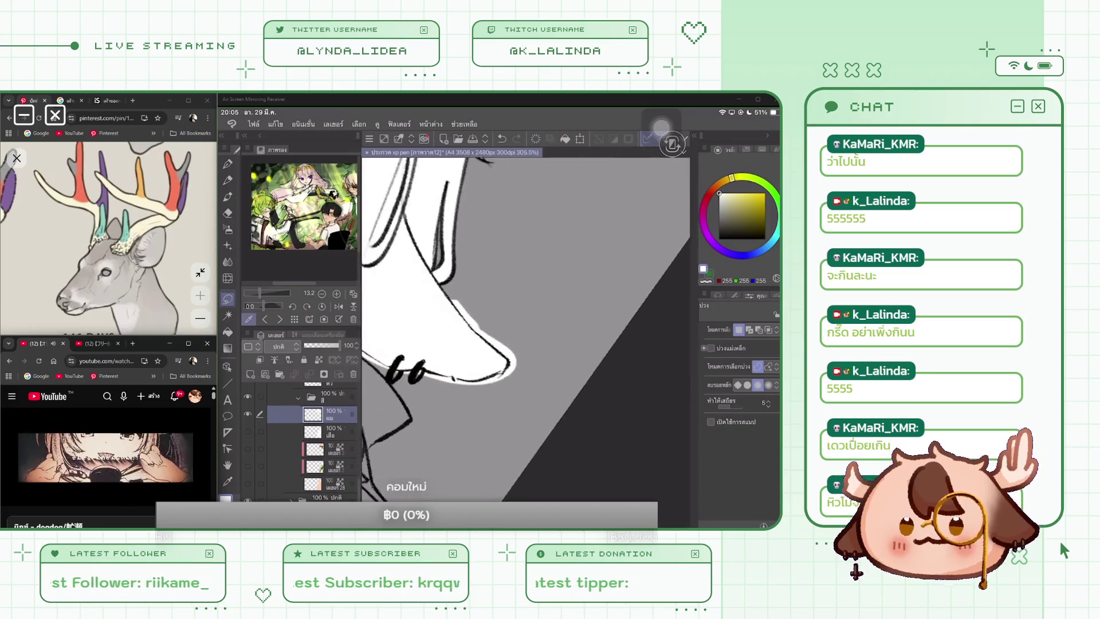
pyautogui.scroll(5, 526, 330)
pyautogui.moveTo(462, 237)
pyautogui.mouseDown()
pyautogui.moveTo(480, 309)
pyautogui.moveTo(524, 392)
pyautogui.mouseUp()
pyautogui.hotkey('ctrl', 'd')
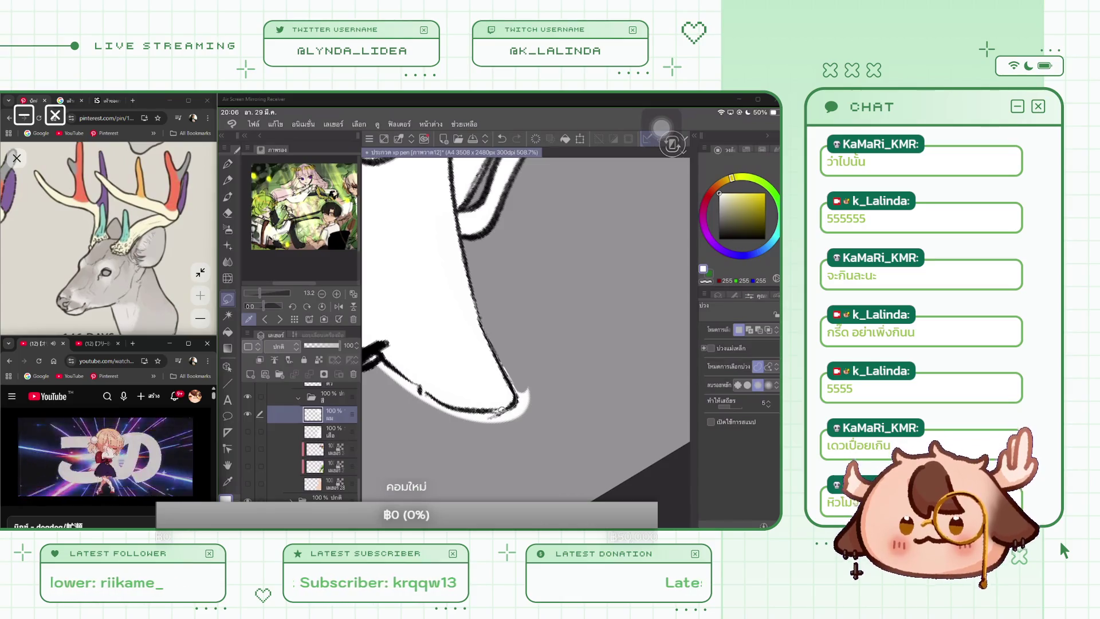
# Fill the remaining small gaps around the pointed hair tip and deselect
pyautogui.moveTo(486, 408); pyautogui.dragTo(472, 295)
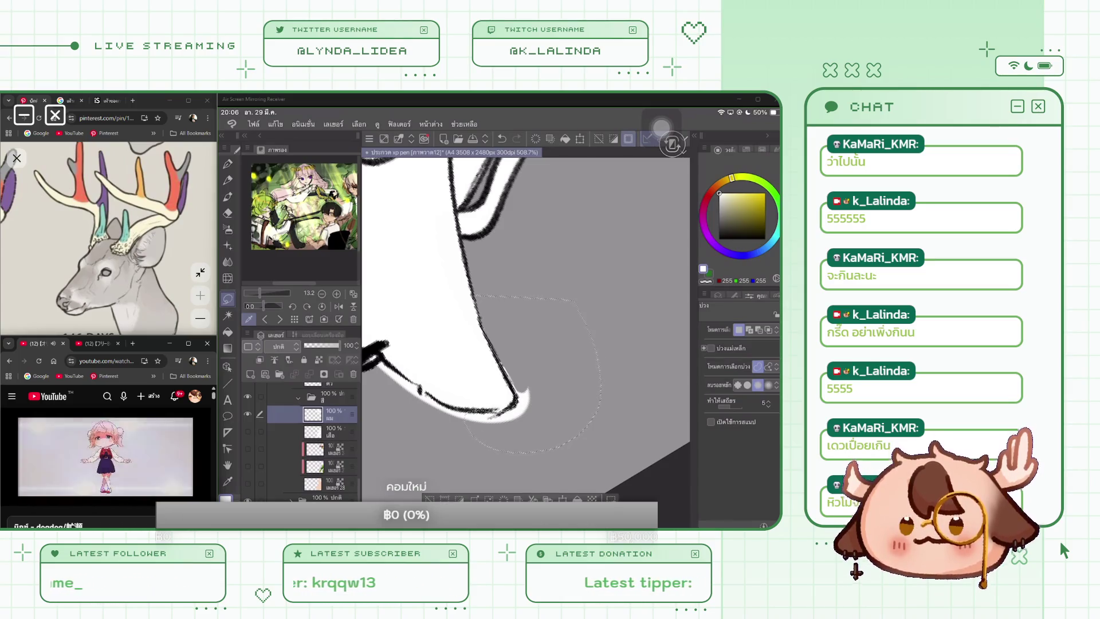
pyautogui.scroll(-3, 525, 325)
pyautogui.scroll(3, 525, 338)
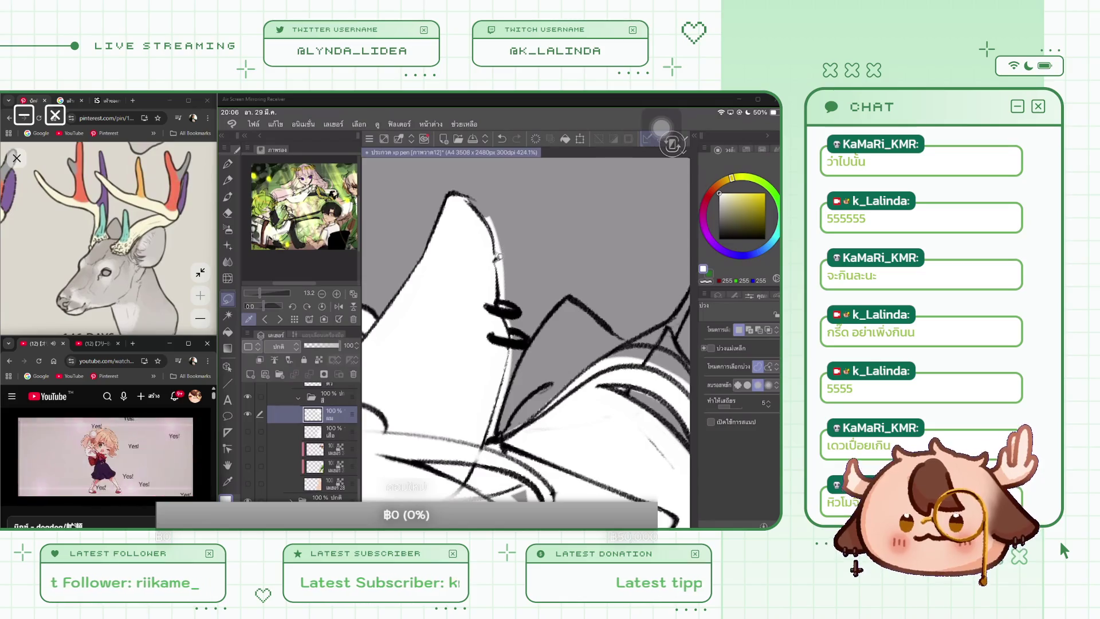
pyautogui.moveTo(498, 258); pyautogui.dragTo(481, 291)
pyautogui.click(483, 209)
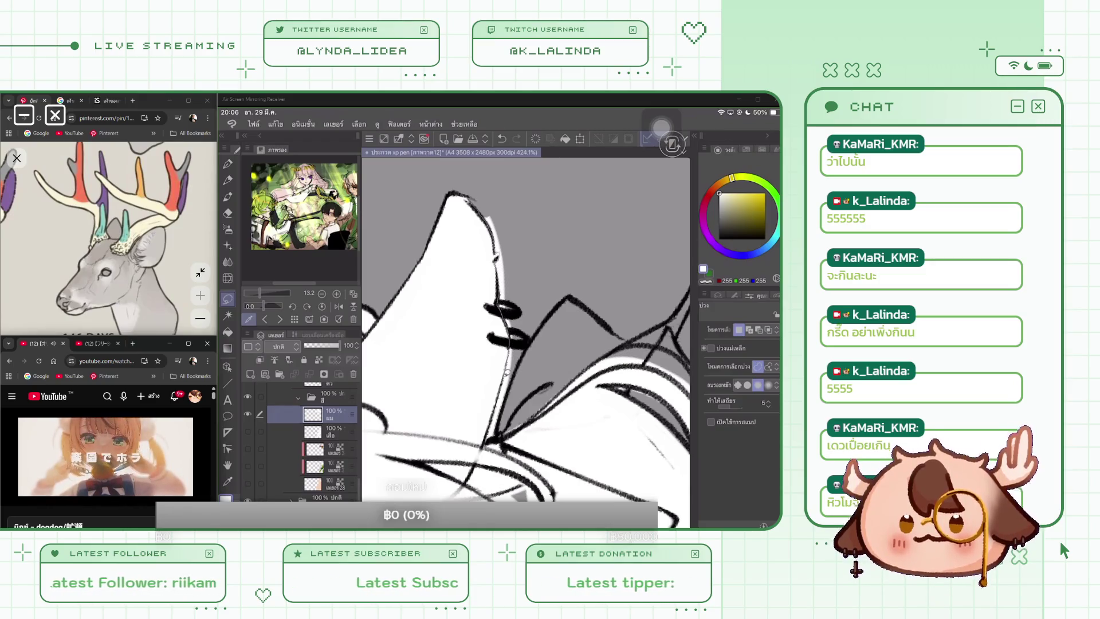
pyautogui.moveTo(481, 198); pyautogui.dragTo(530, 361)
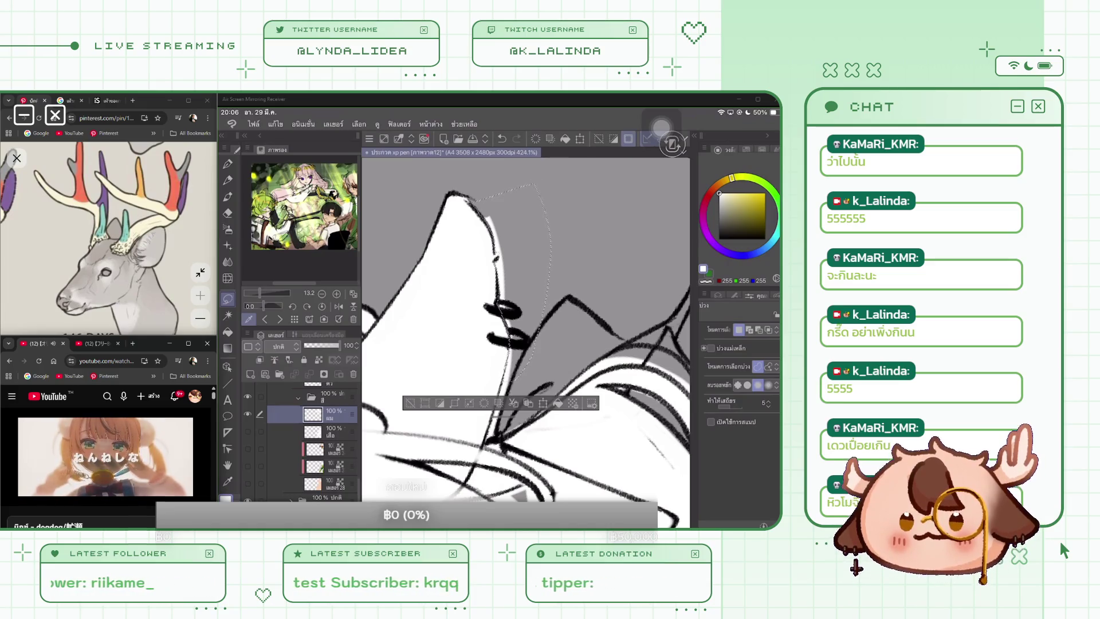
pyautogui.hotkey('ctrl', 'd')
pyautogui.scroll(2, 524, 343)
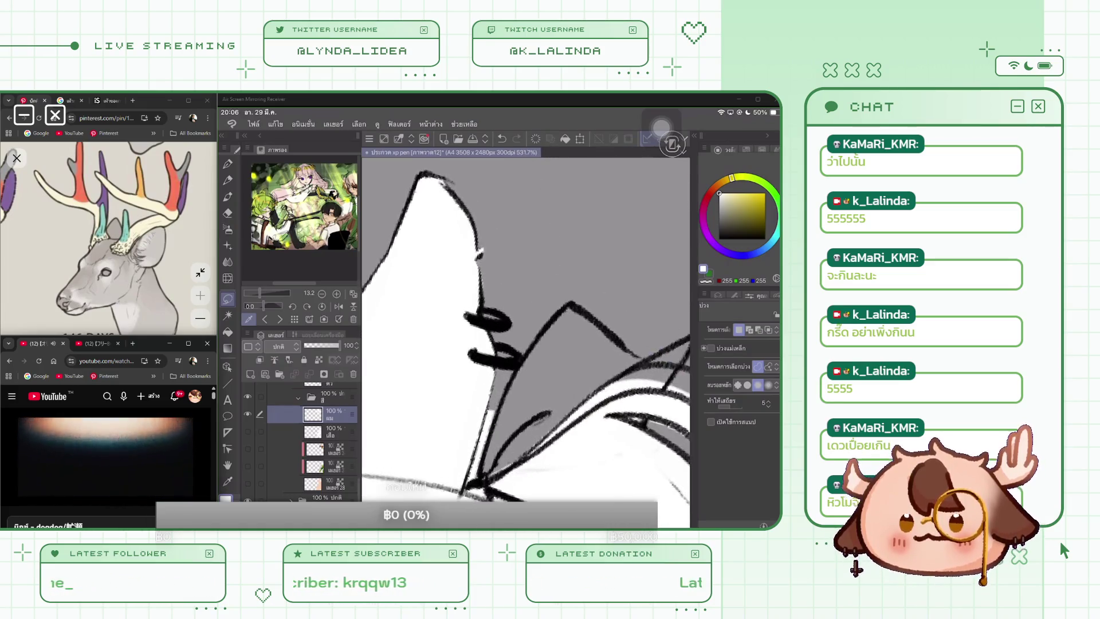
pyautogui.moveTo(488, 292); pyautogui.dragTo(486, 264)
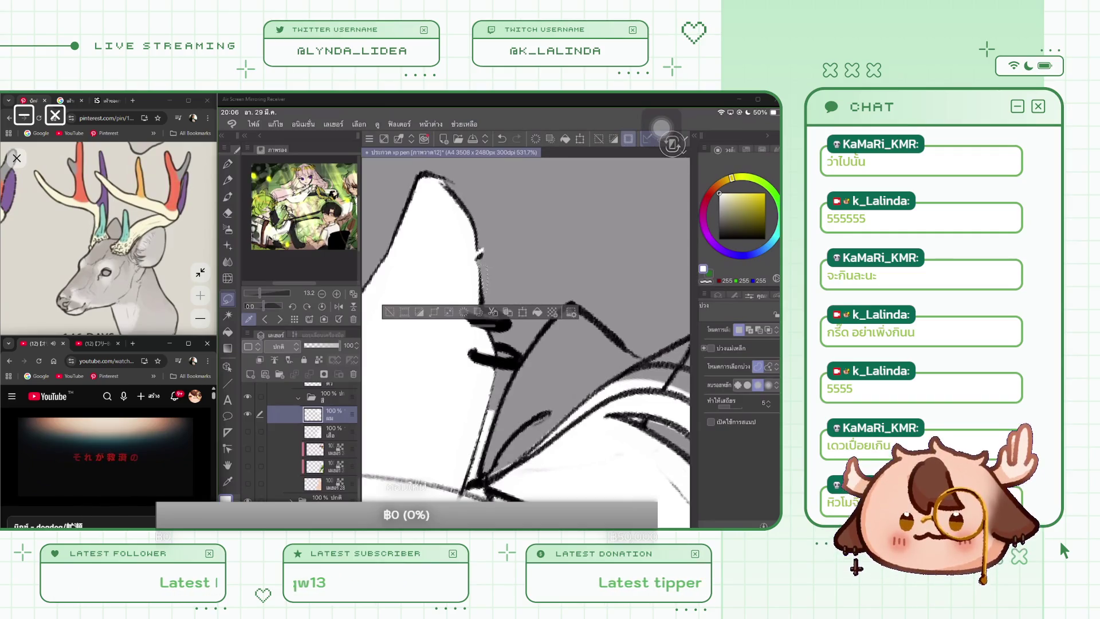
pyautogui.hotkey('ctrl', 'd')
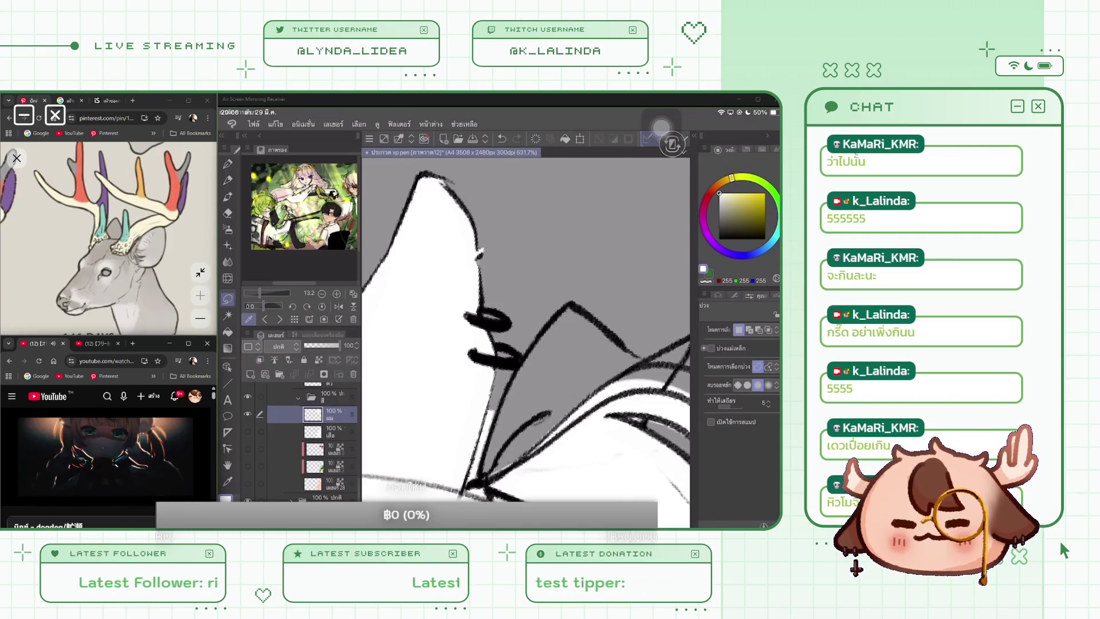
pyautogui.scroll(-3, 526, 338)
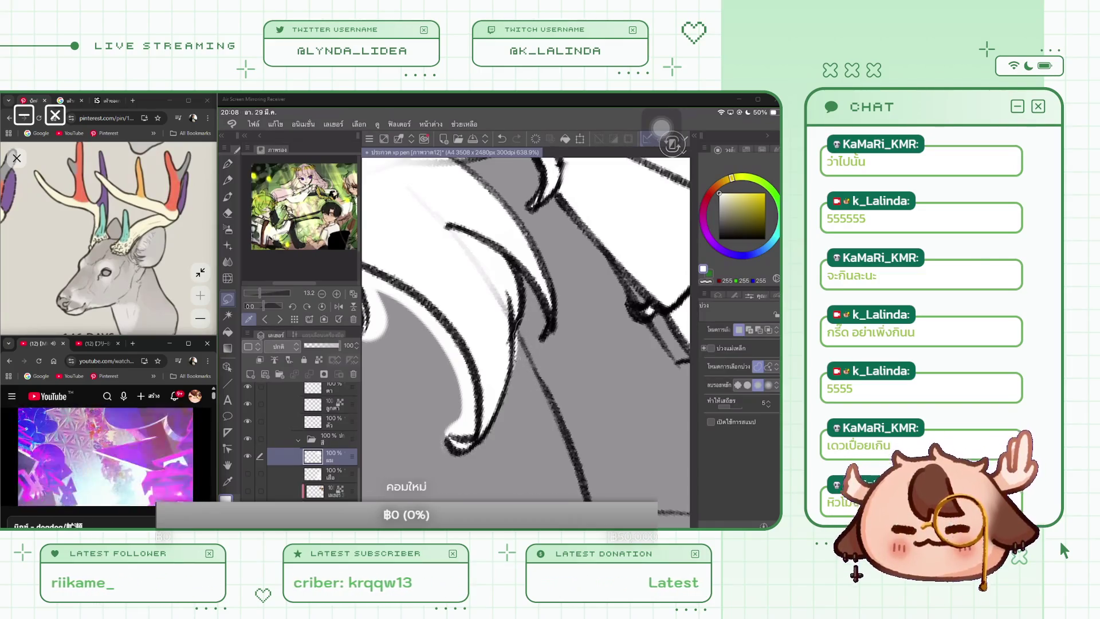
# Pan to the next hair strands and fill along the white horn's left edge
pyautogui.hotkey('ctrl', 'd')
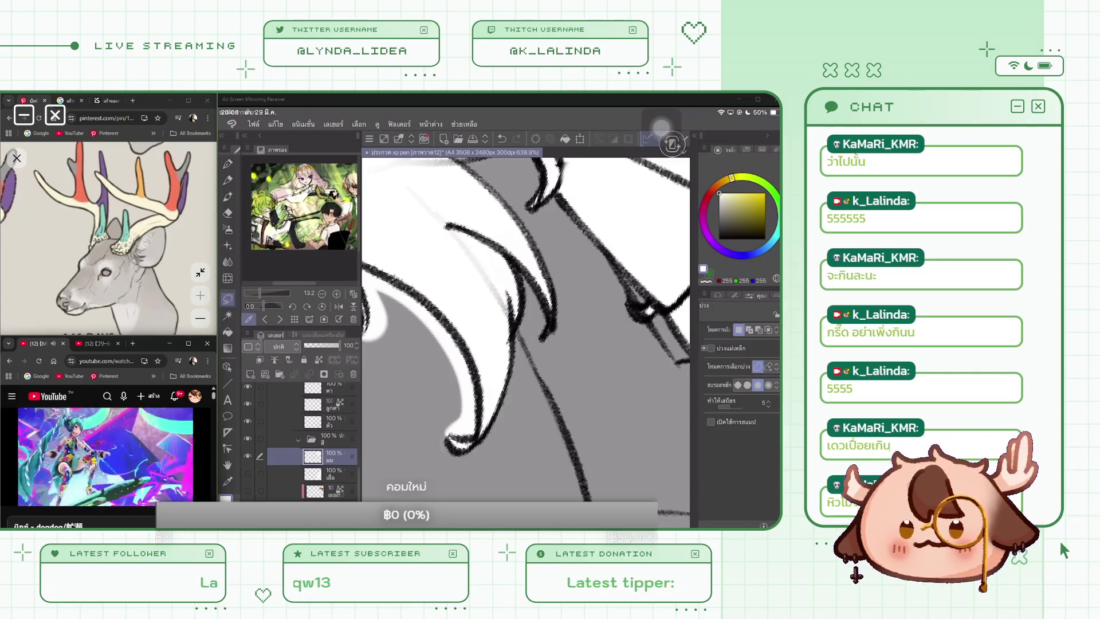
pyautogui.moveTo(448, 442); pyautogui.dragTo(502, 379)
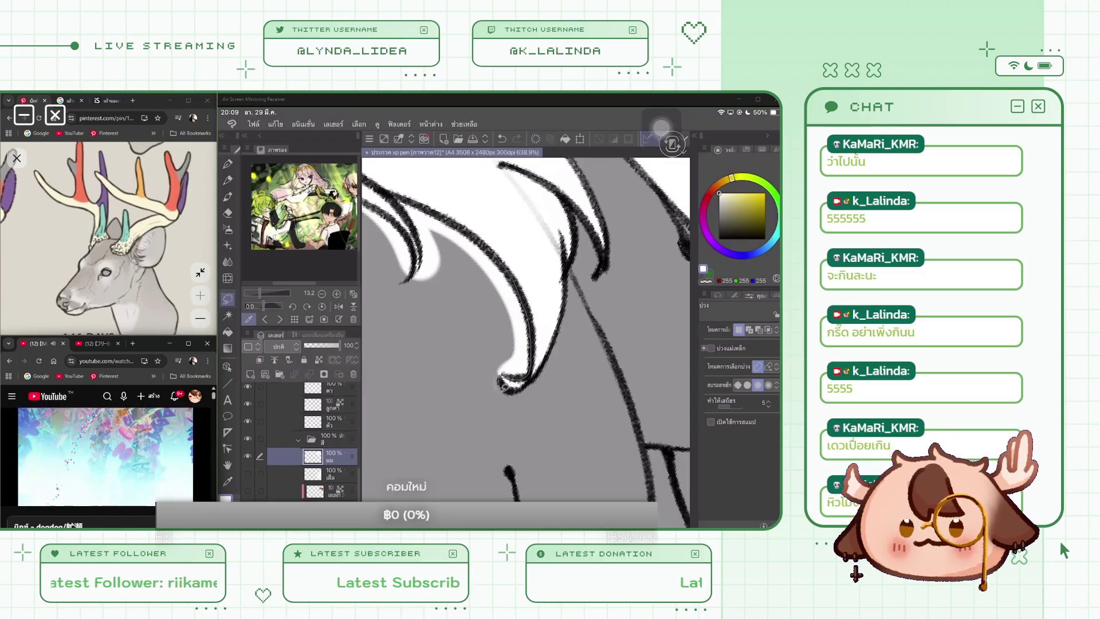
pyautogui.moveTo(504, 392); pyautogui.dragTo(487, 261)
pyautogui.hotkey('ctrl', 'd')
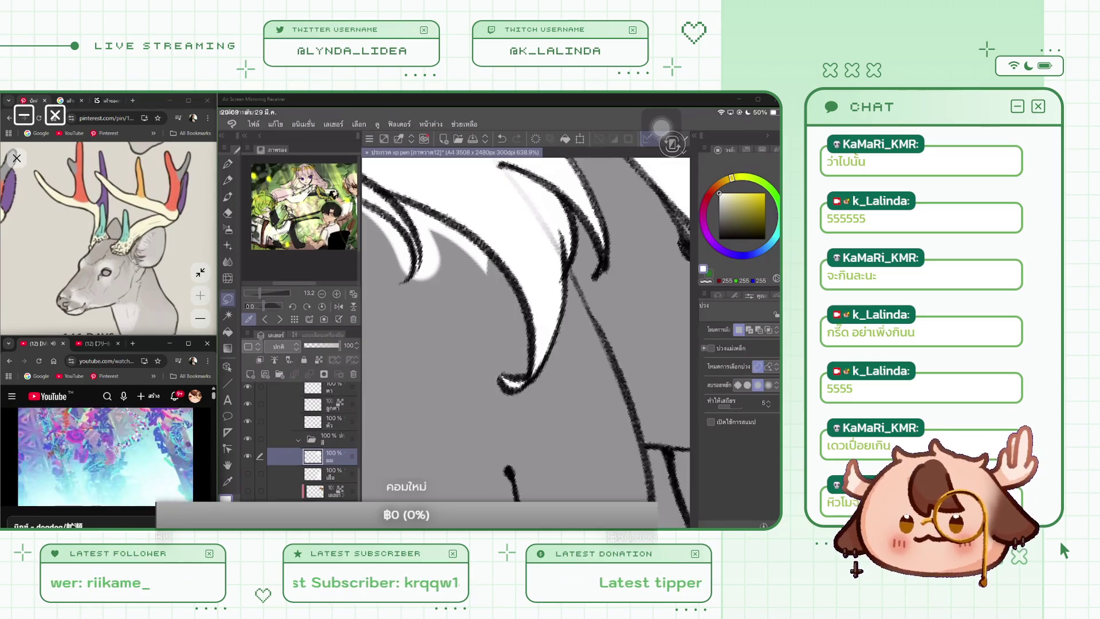
pyautogui.scroll(-3, 526, 338)
pyautogui.scroll(3, 526, 342)
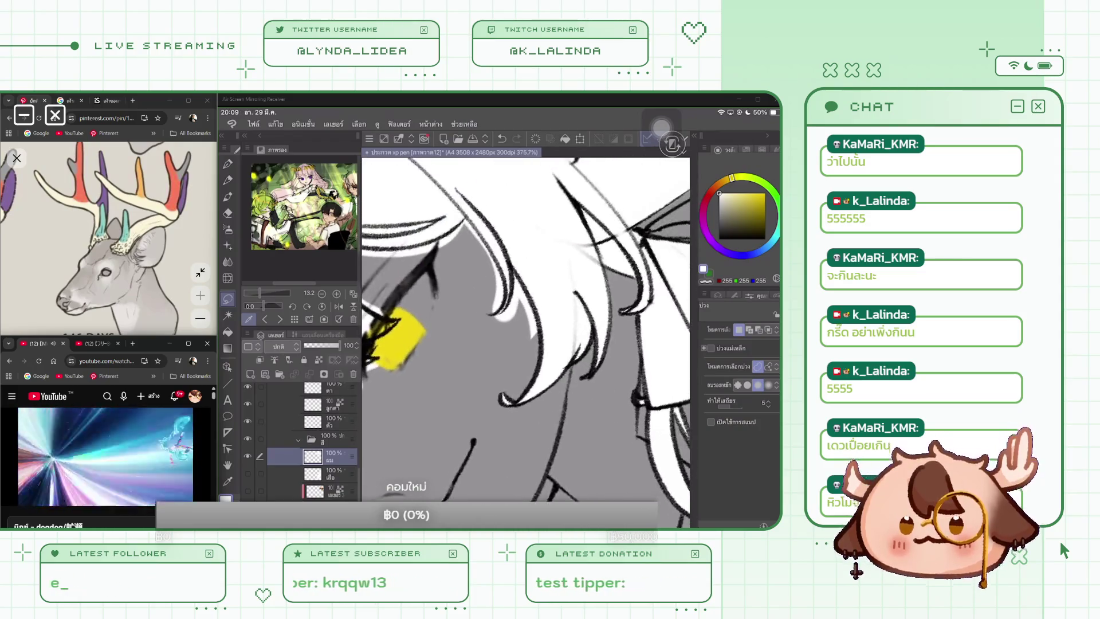
# Draw thin lines along the hair strand edges and fill the patch beneath the strands
pyautogui.moveTo(503, 232); pyautogui.dragTo(550, 306)
pyautogui.moveTo(455, 335); pyautogui.dragTo(550, 381)
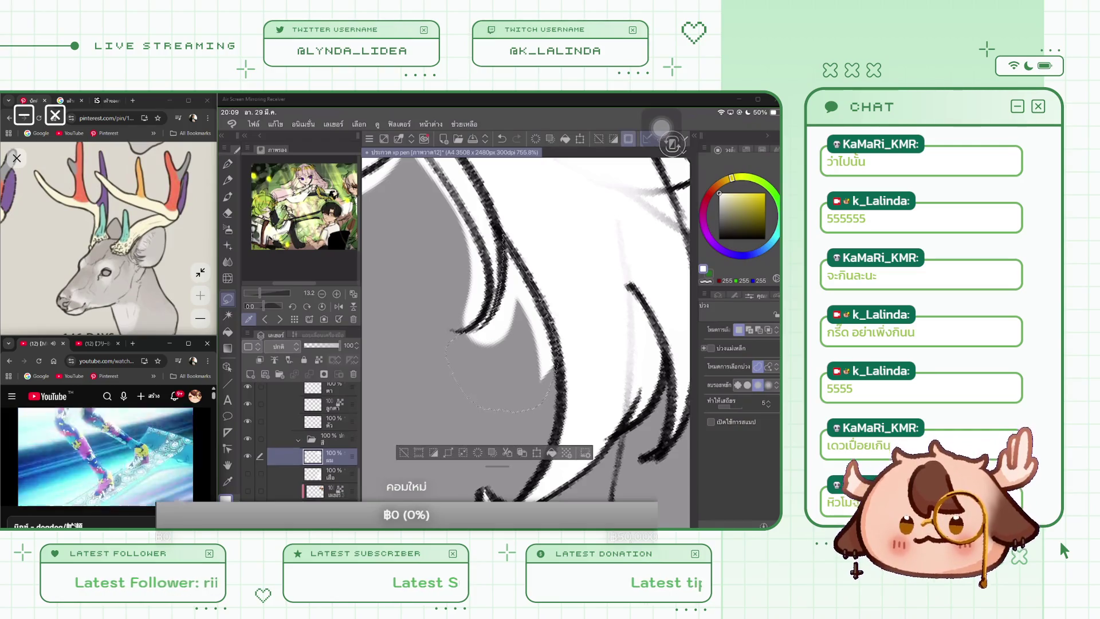
pyautogui.hotkey('ctrl', 'd')
pyautogui.scroll(-5, 526, 342)
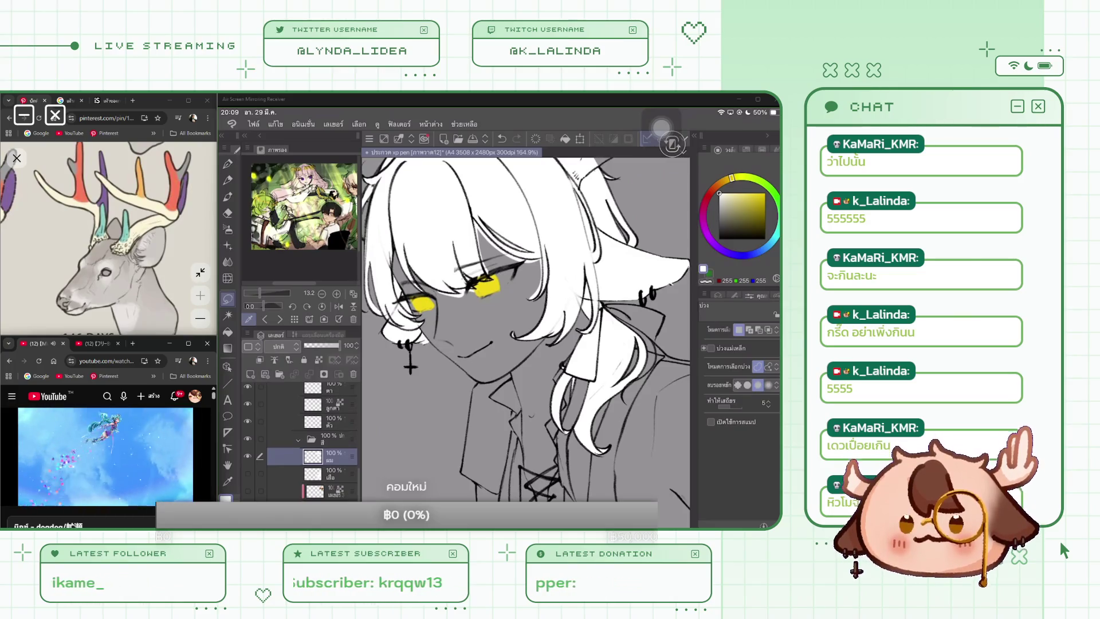
pyautogui.scroll(2, 526, 329)
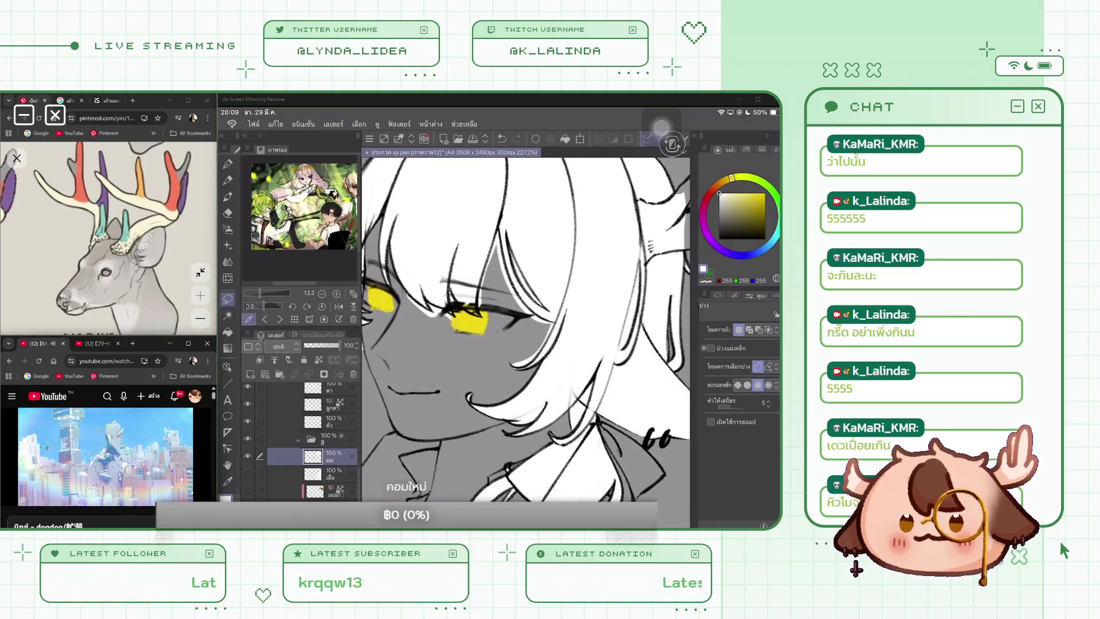
pyautogui.scroll(3, 526, 329)
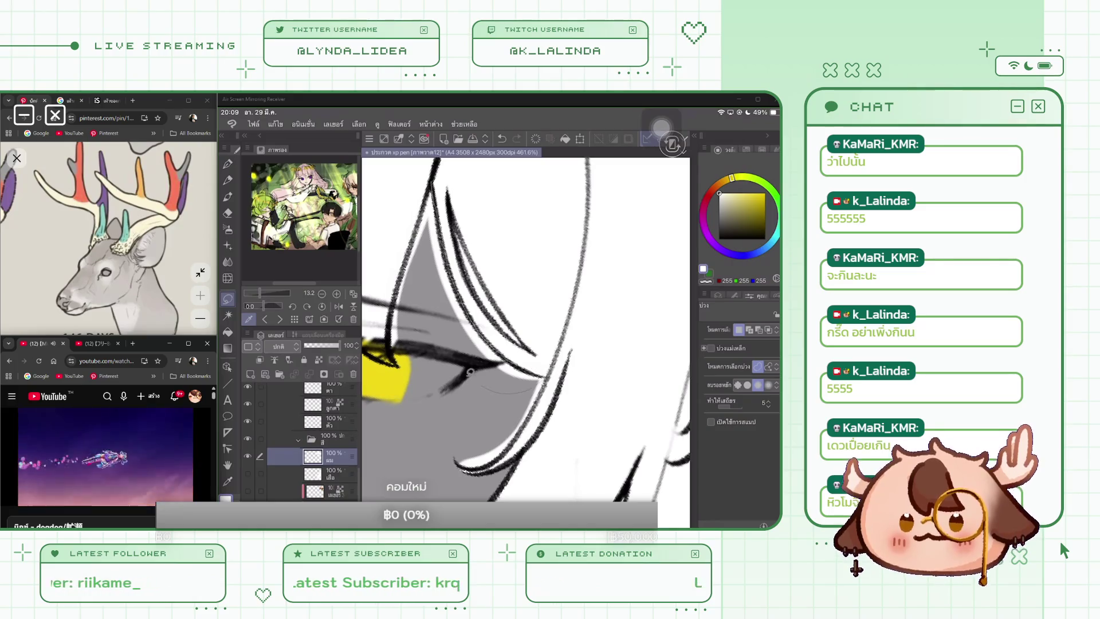
pyautogui.moveTo(435, 192); pyautogui.dragTo(544, 381)
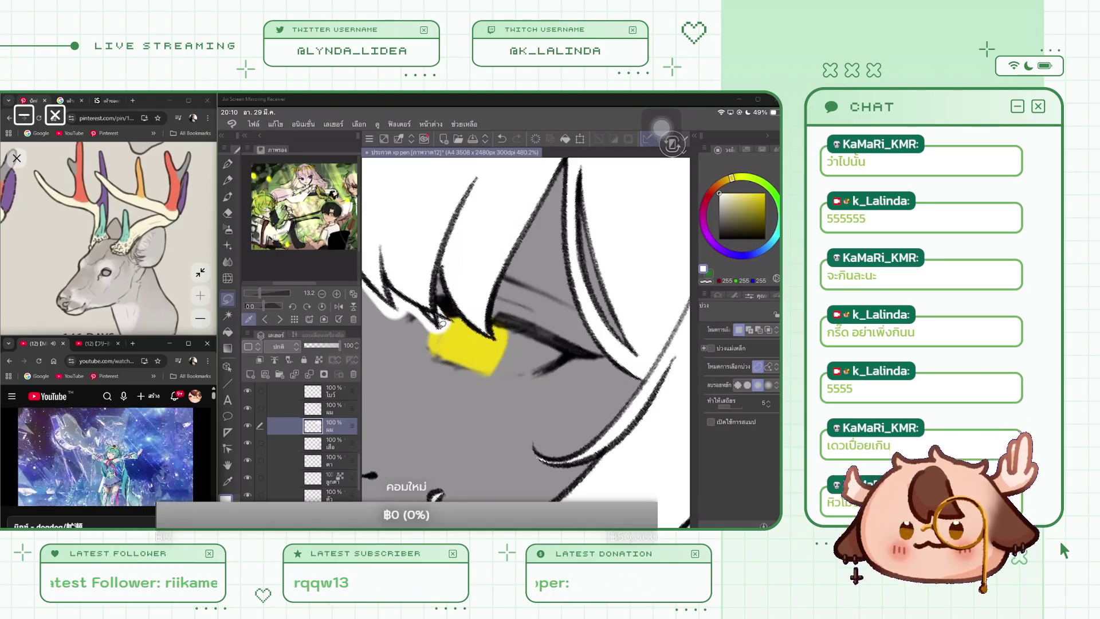
# Refine the yellow eye patch and restore the red string strokes across the hair
pyautogui.moveTo(400, 303)
pyautogui.mouseDown()
pyautogui.moveTo(472, 356)
pyautogui.moveTo(401, 321)
pyautogui.mouseUp()
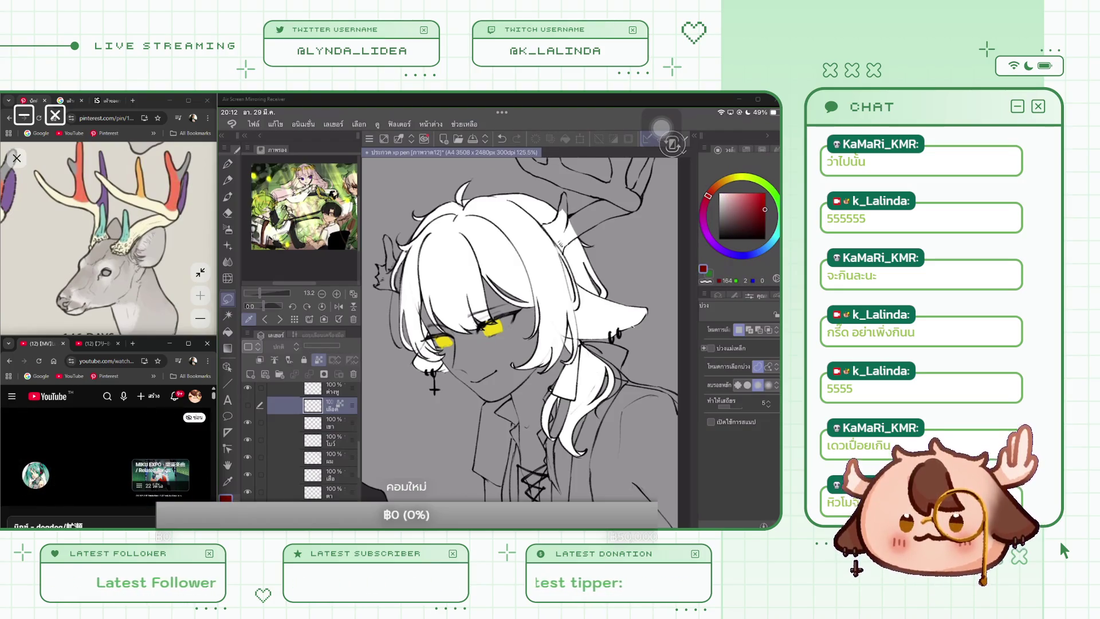
pyautogui.hotkey('ctrl', 'z')
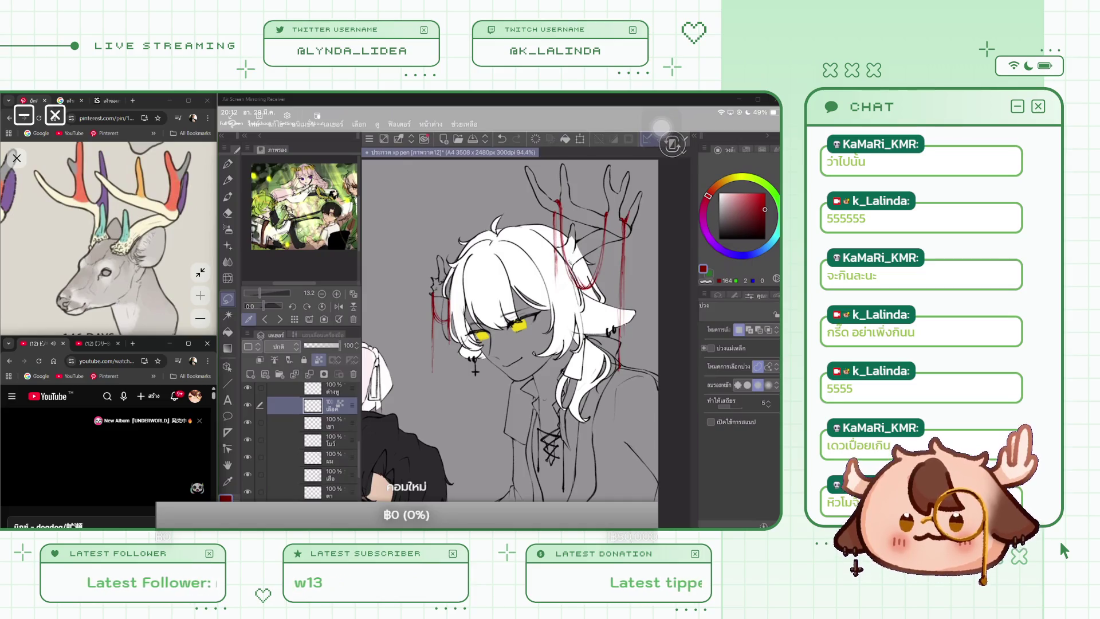
# Make the shirt's white fill layer visible in the Layer palette
pyautogui.scroll(-2, 326, 441)
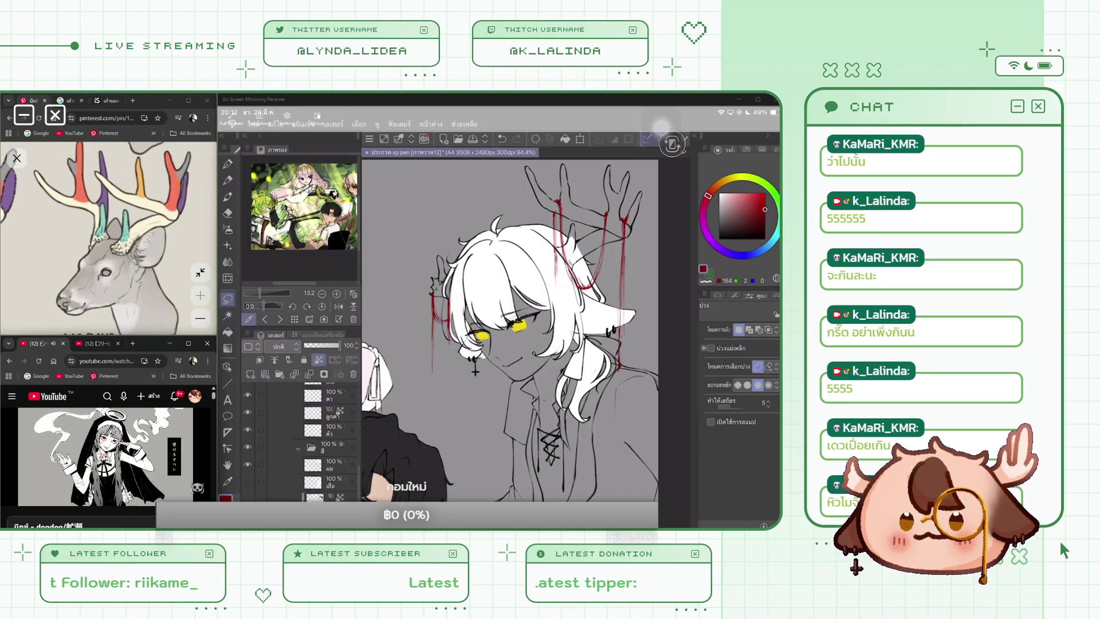
pyautogui.scroll(-1, 326, 441)
pyautogui.click(248, 412)
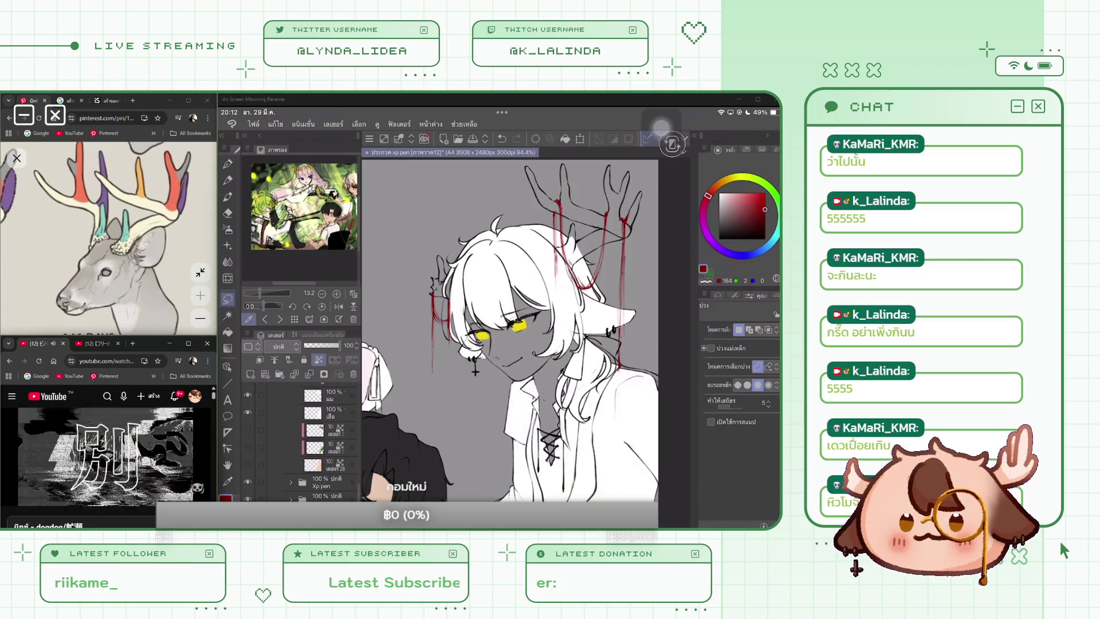
pyautogui.scroll(-3, 510, 329)
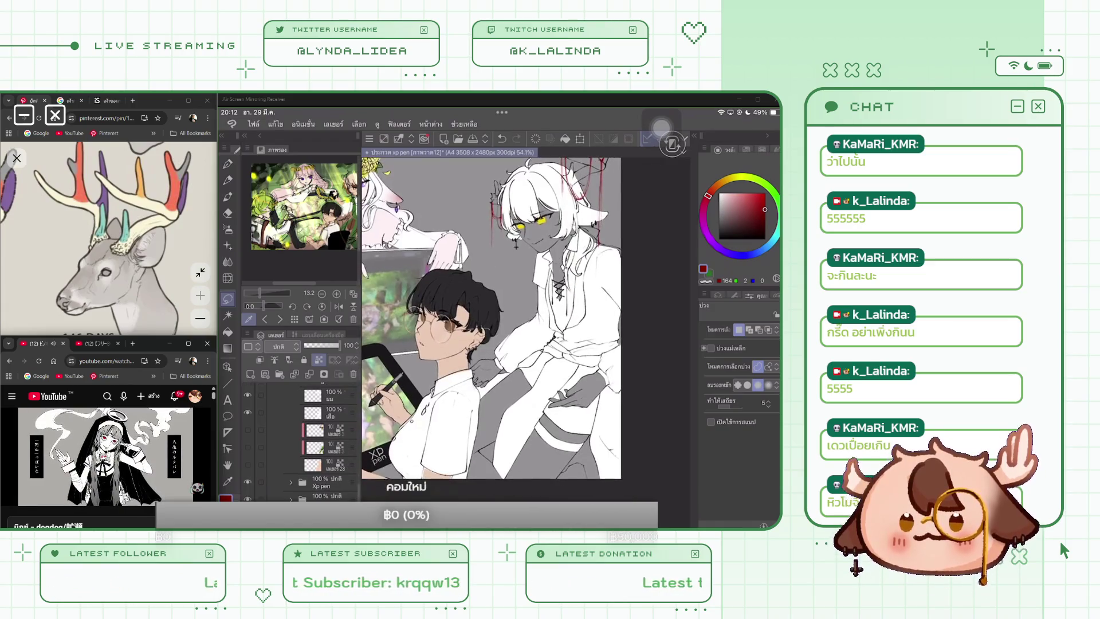
# Toggle the white, tan and green fill layers to compare the figure's colours
pyautogui.click(247, 412)
pyautogui.click(248, 394)
pyautogui.click(247, 464)
pyautogui.scroll(2, 493, 321)
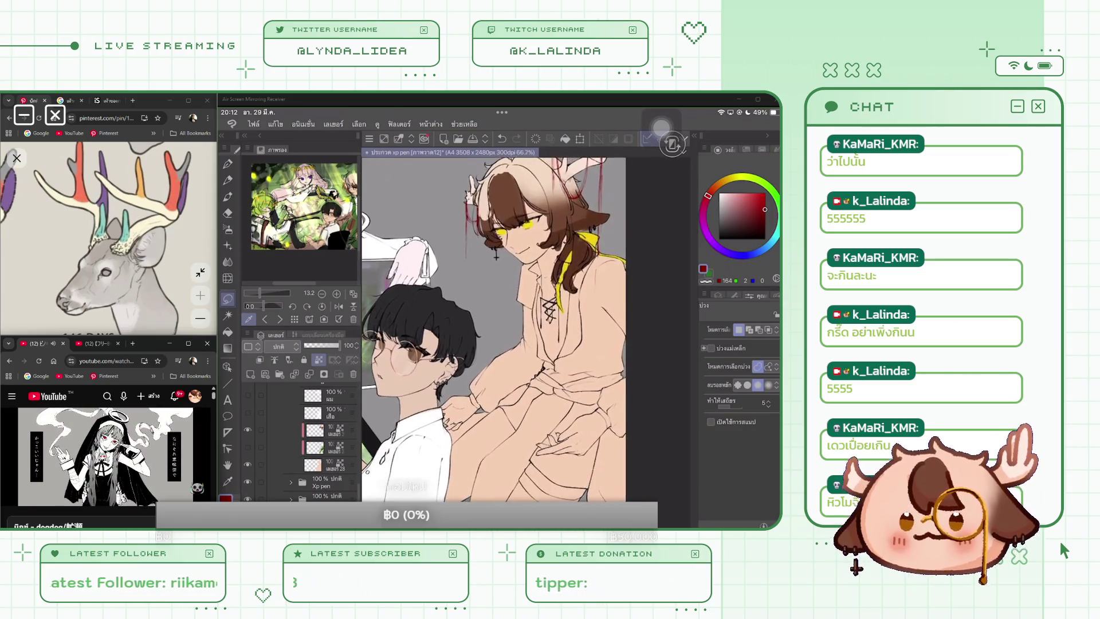
pyautogui.click(248, 429)
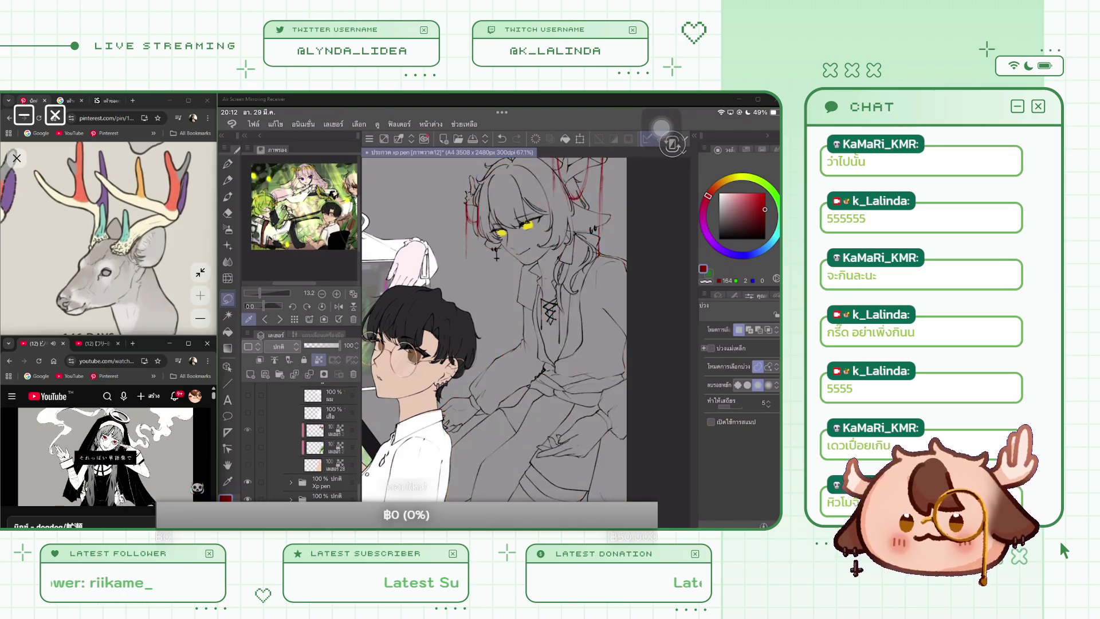
pyautogui.click(329, 448)
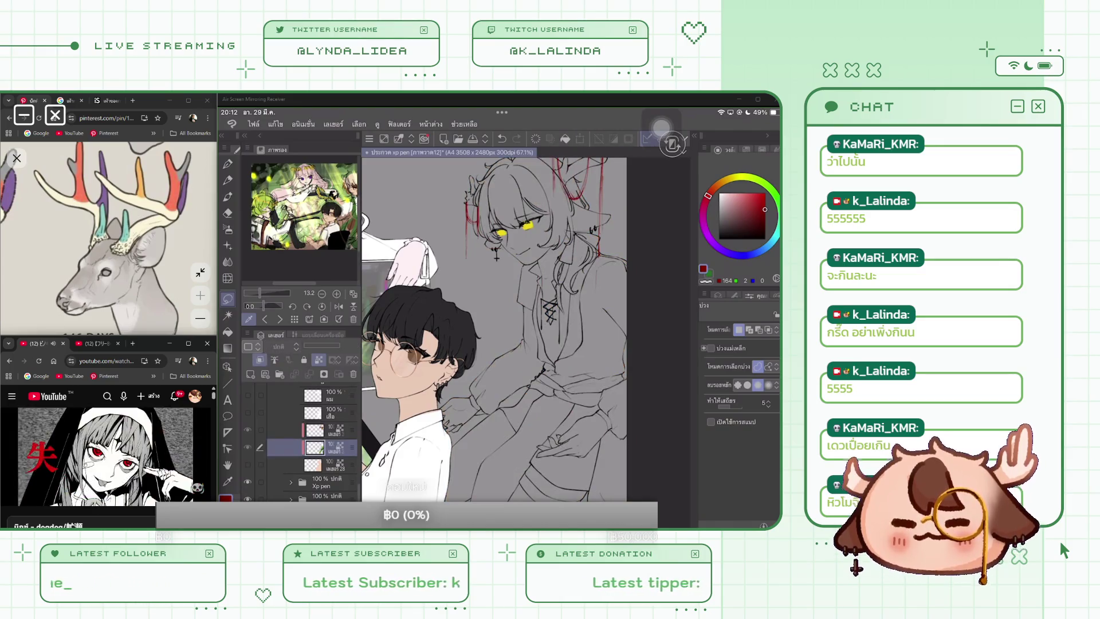
pyautogui.click(248, 464)
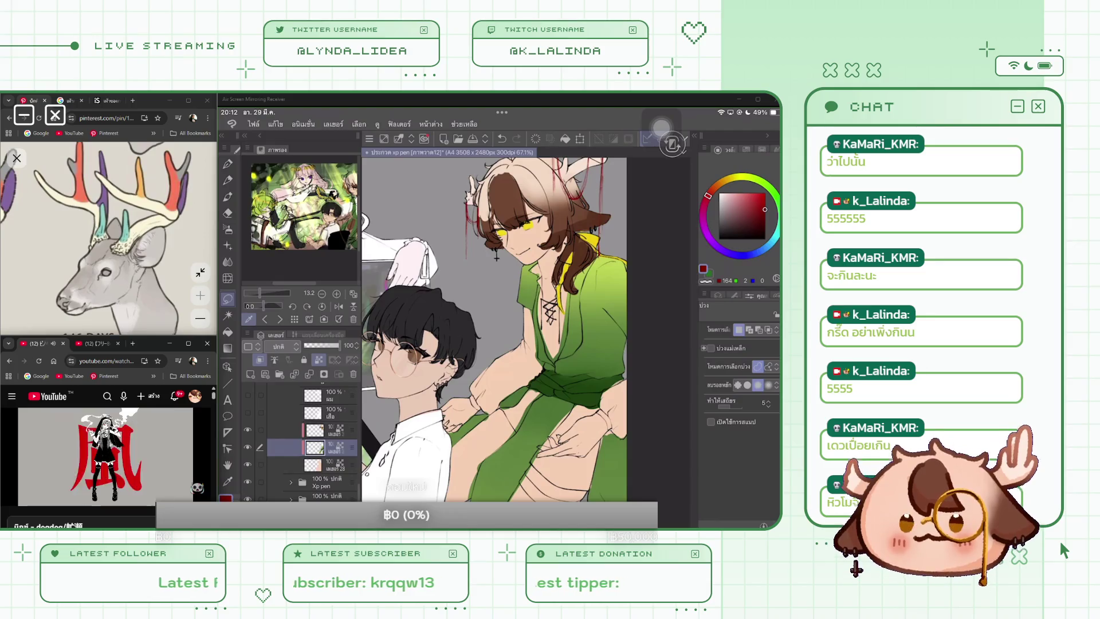
pyautogui.click(248, 412)
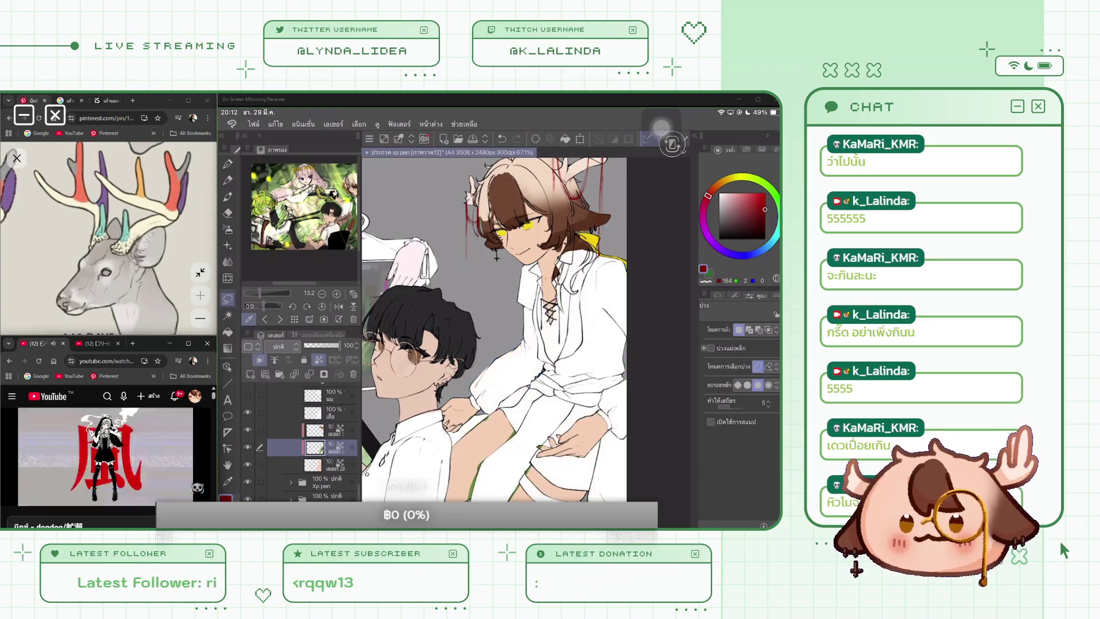
pyautogui.click(247, 412)
# Delete the green outfit and brown hair colour layers
pyautogui.click(353, 374)
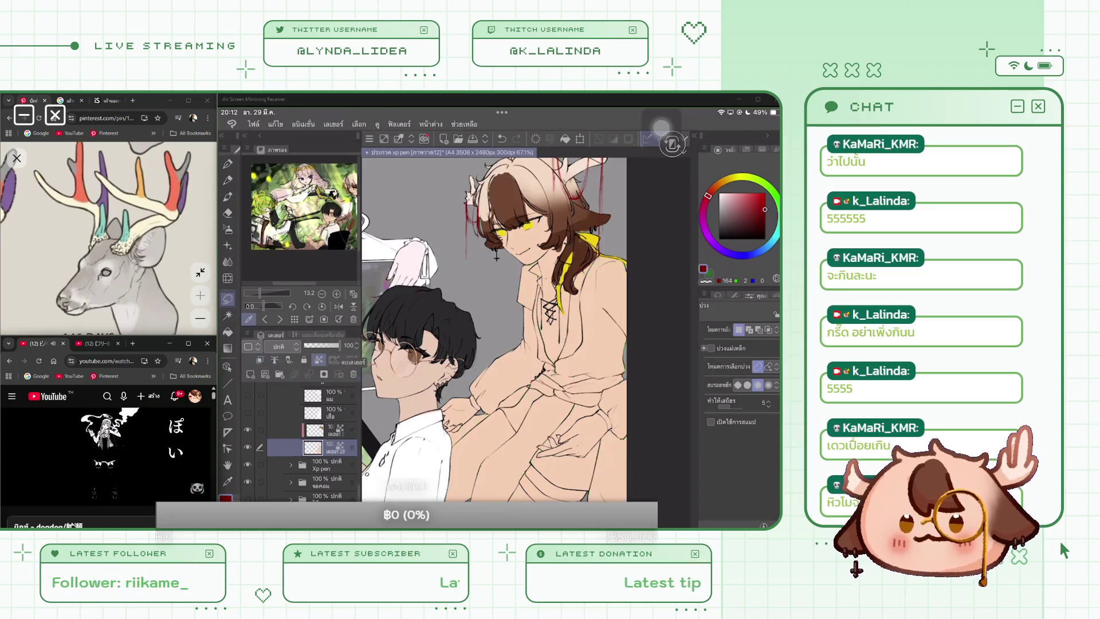
pyautogui.click(354, 375)
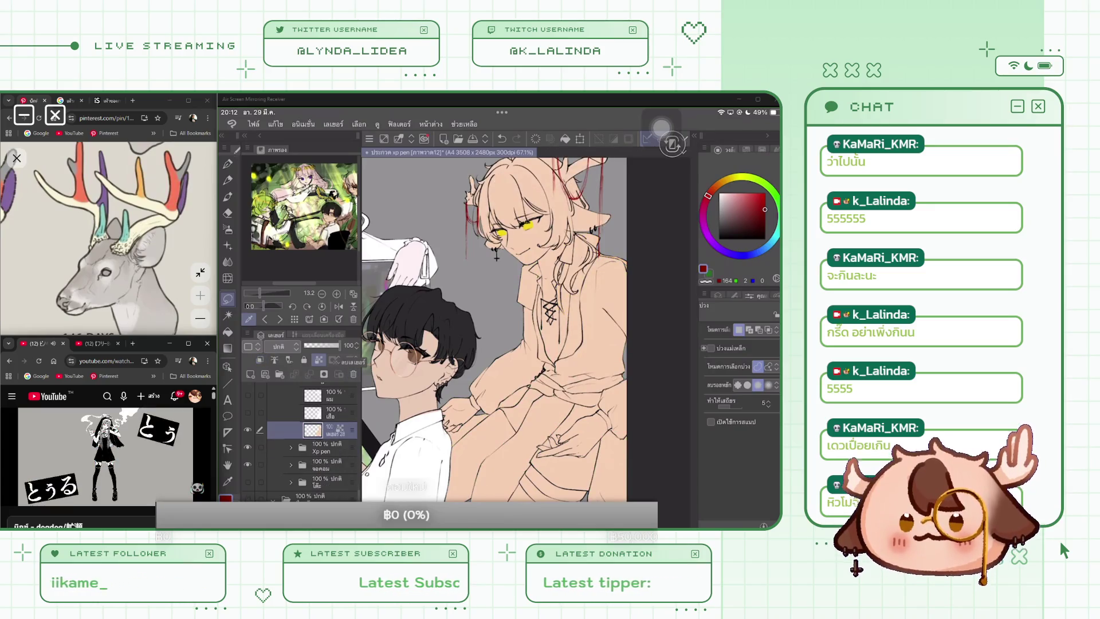
pyautogui.scroll(2, 312, 442)
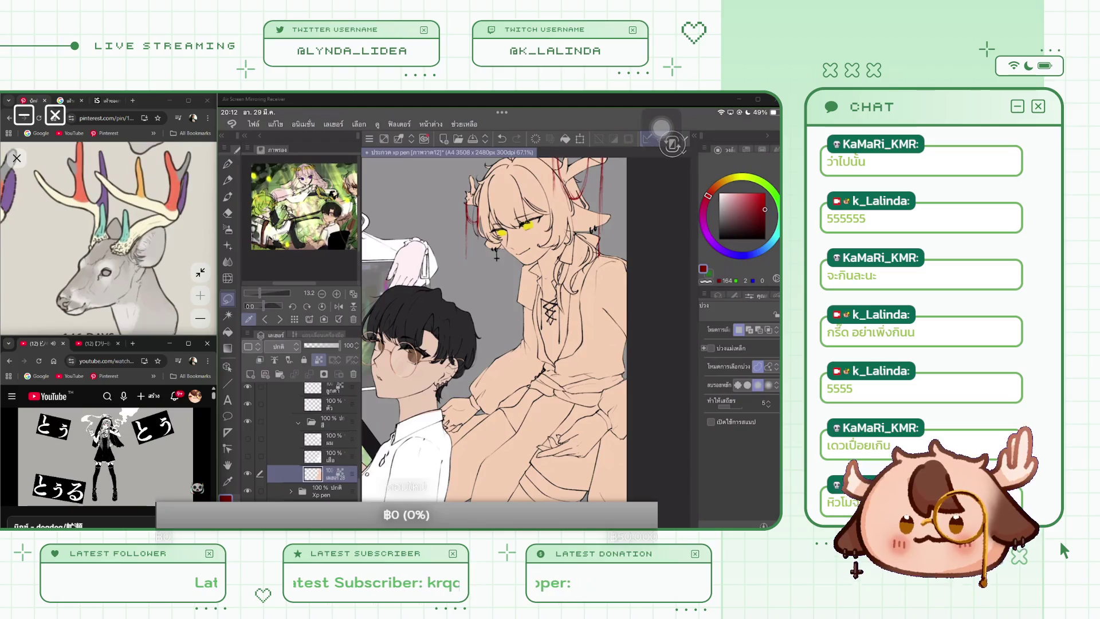
# Rename the current layer to ผิว
pyautogui.doubleClick(333, 473)
pyautogui.write('ผิว')
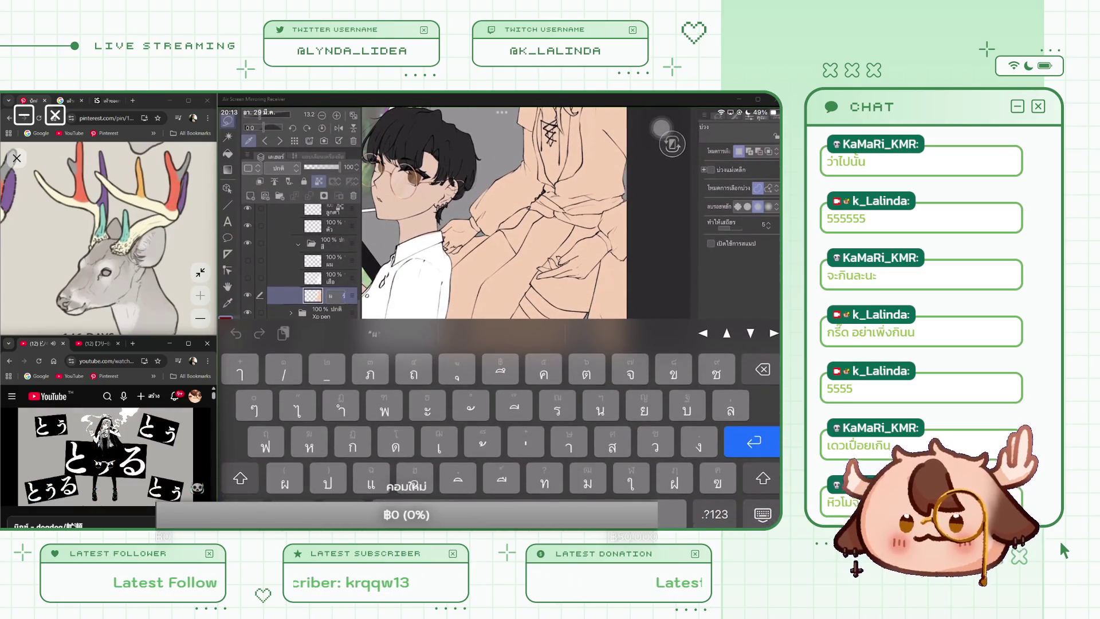
pyautogui.press('Return')
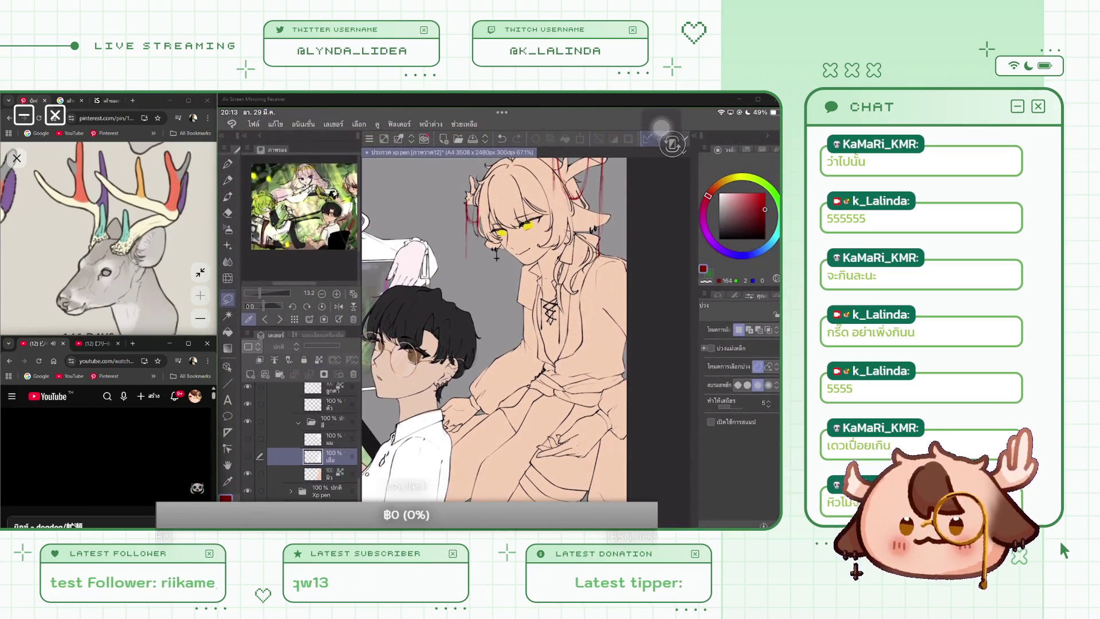
# Show the white fill layers so the hair and shirt appear white
pyautogui.click(247, 438)
pyautogui.click(248, 438)
pyautogui.click(248, 439)
pyautogui.click(248, 456)
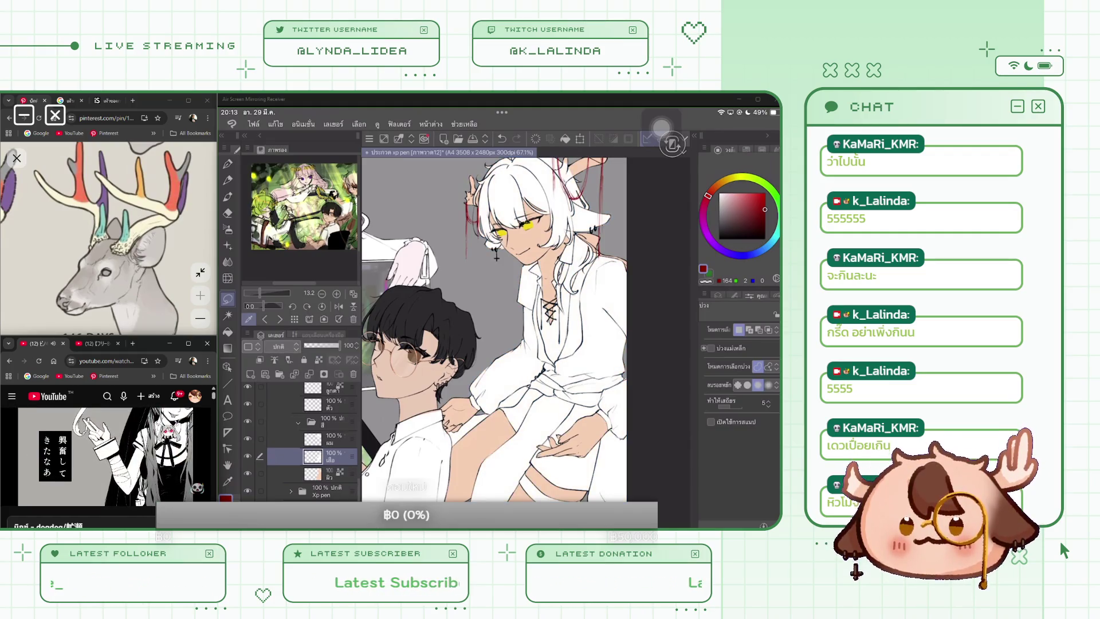
# Rename the ผม layer to เขา
pyautogui.click(331, 438)
pyautogui.doubleClick(331, 442)
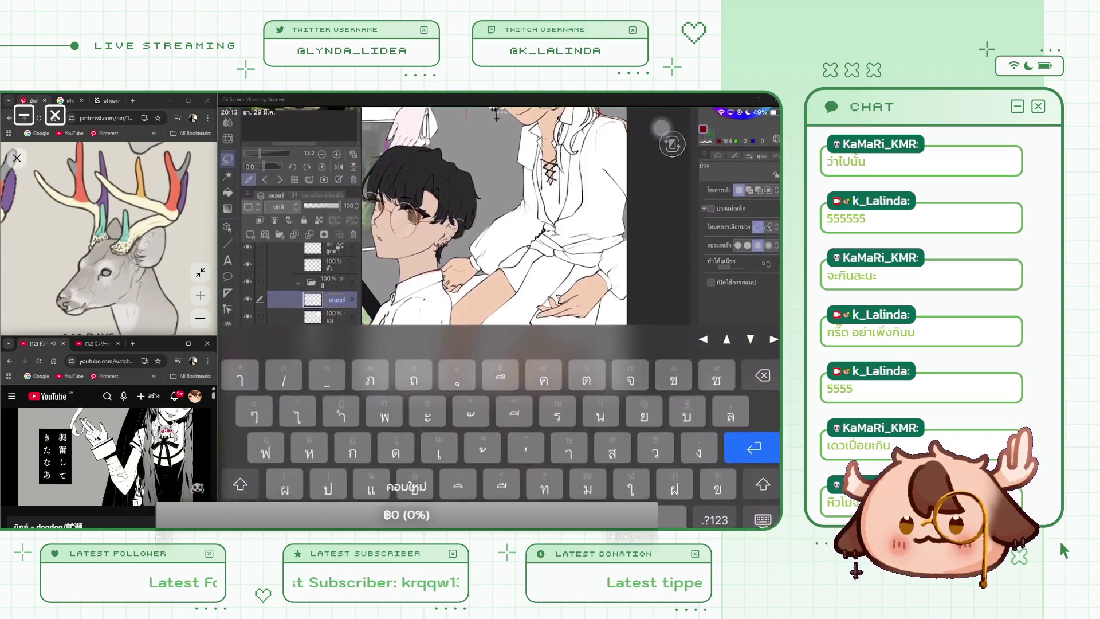
pyautogui.write('เขา')
pyautogui.press('Return')
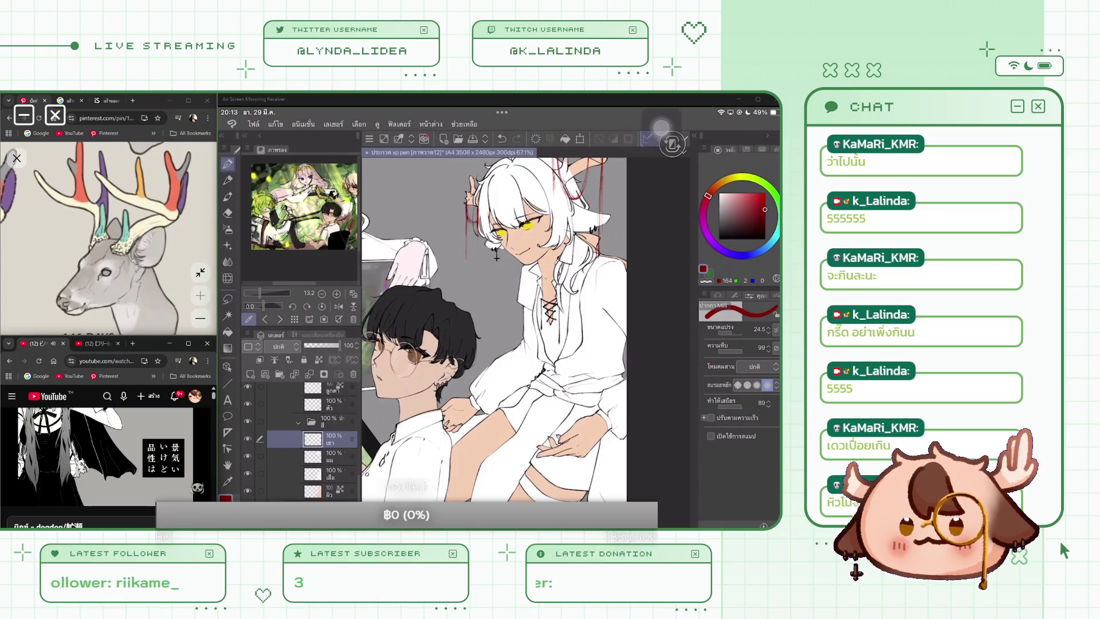
pyautogui.scroll(2, 497, 257)
# Pick the skin colour, lighten it to cream 255/227/214, and paint the antler base
pyautogui.click(544, 259)
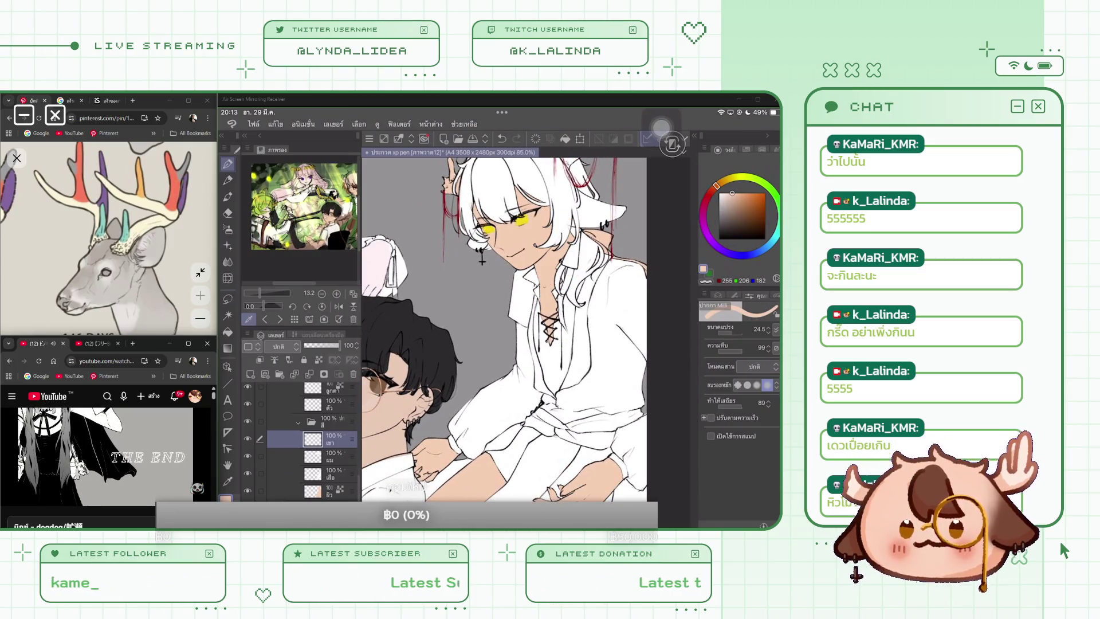
pyautogui.click(726, 193)
pyautogui.scroll(2, 481, 344)
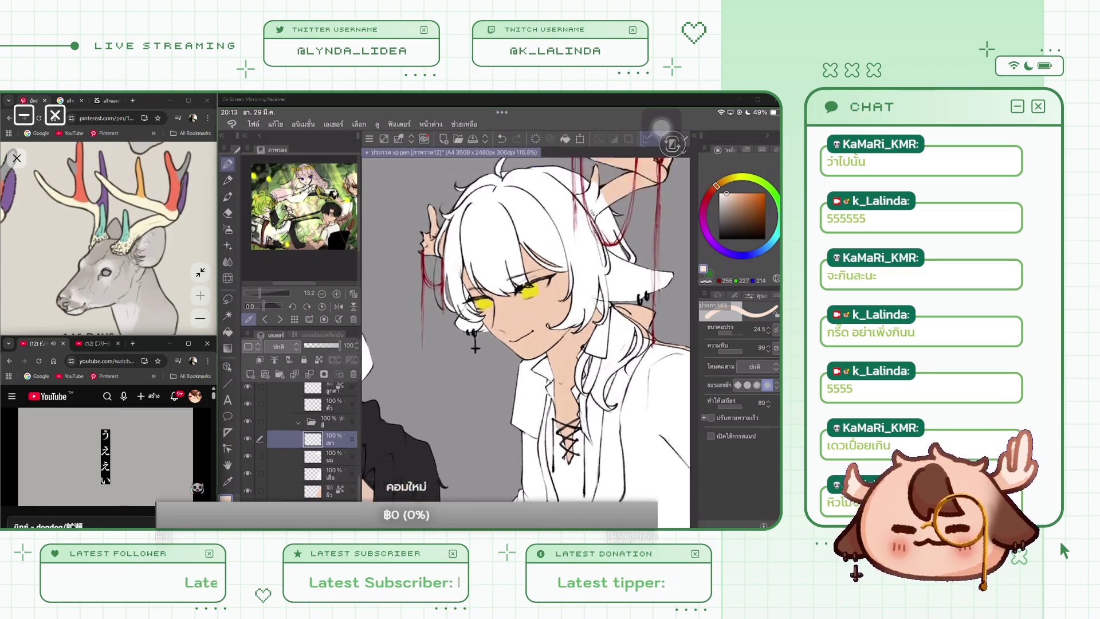
pyautogui.scroll(2, 525, 342)
pyautogui.moveTo(575, 270)
pyautogui.mouseDown()
pyautogui.moveTo(572, 287)
pyautogui.moveTo(574, 273)
pyautogui.mouseUp()
pyautogui.scroll(2, 526, 342)
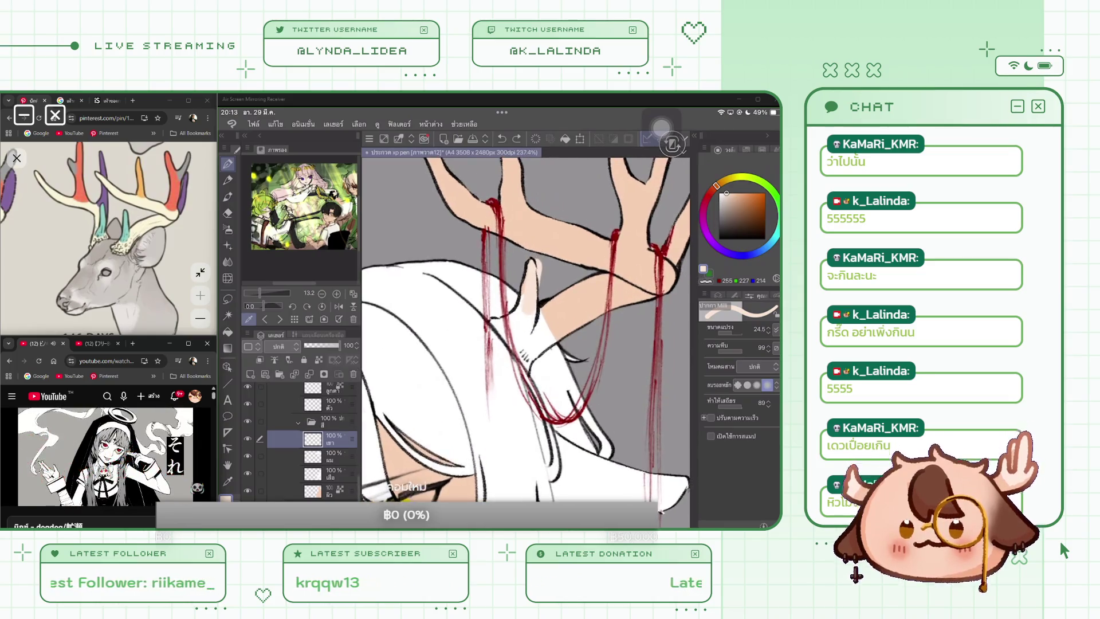
pyautogui.scroll(2, 301, 441)
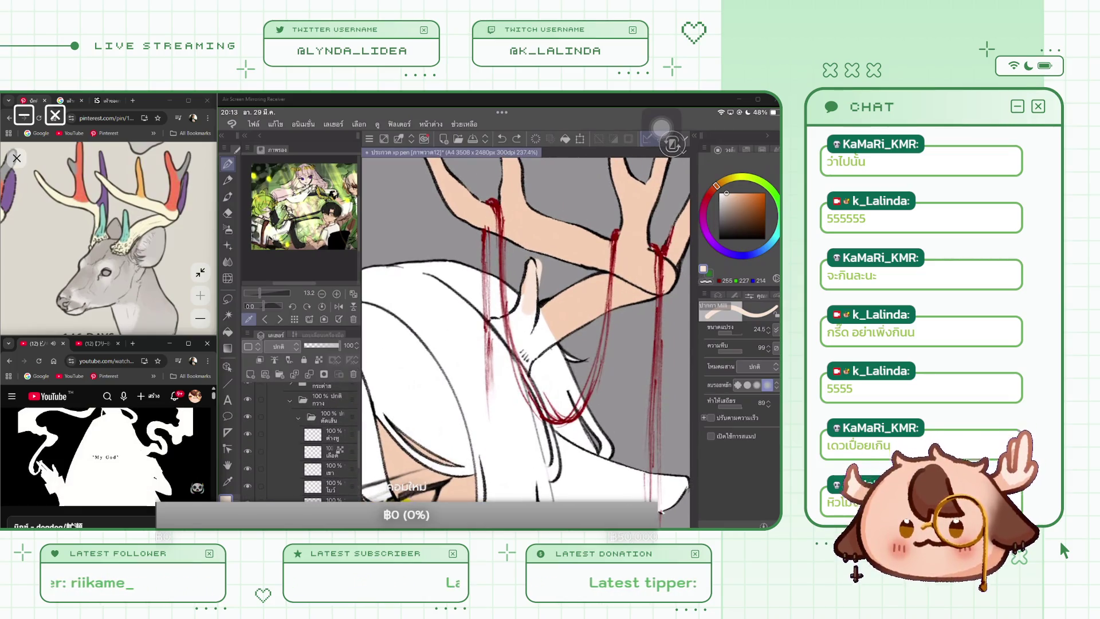
# Hide the red เลือด strands layer and select the เขา antler layer
pyautogui.click(248, 451)
pyautogui.scroll(-3, 300, 441)
pyautogui.click(321, 464)
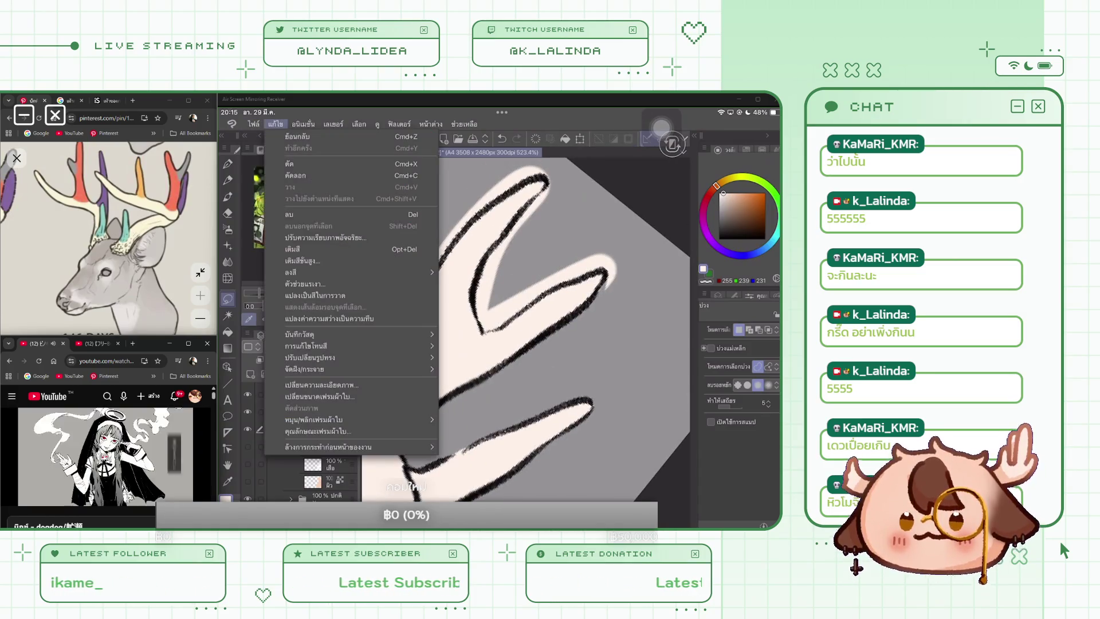
pyautogui.click(303, 124)
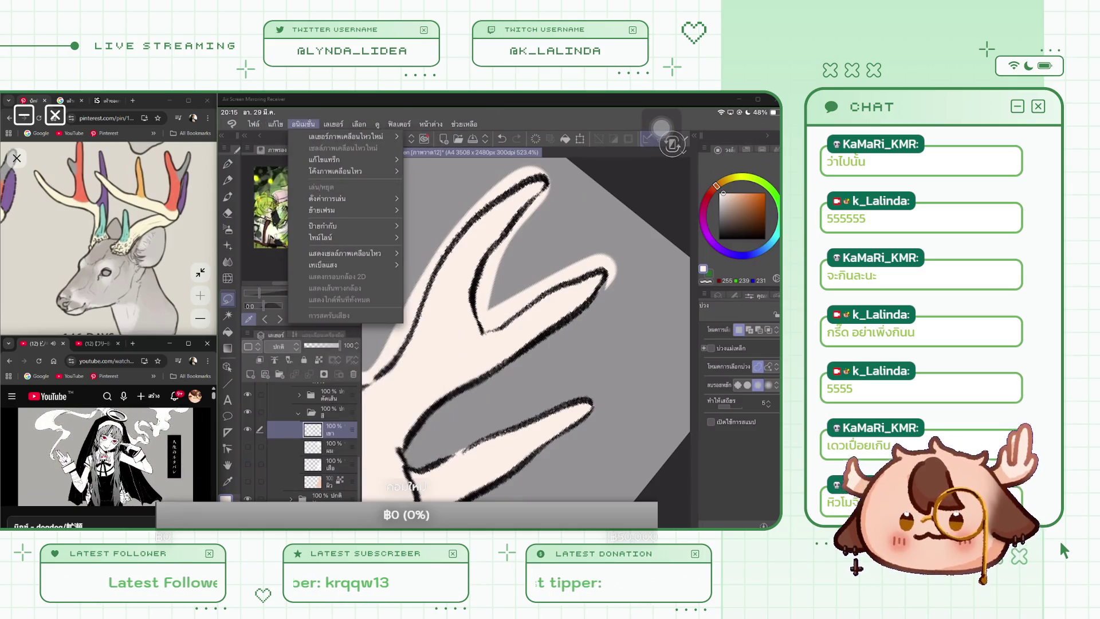
pyautogui.click(327, 198)
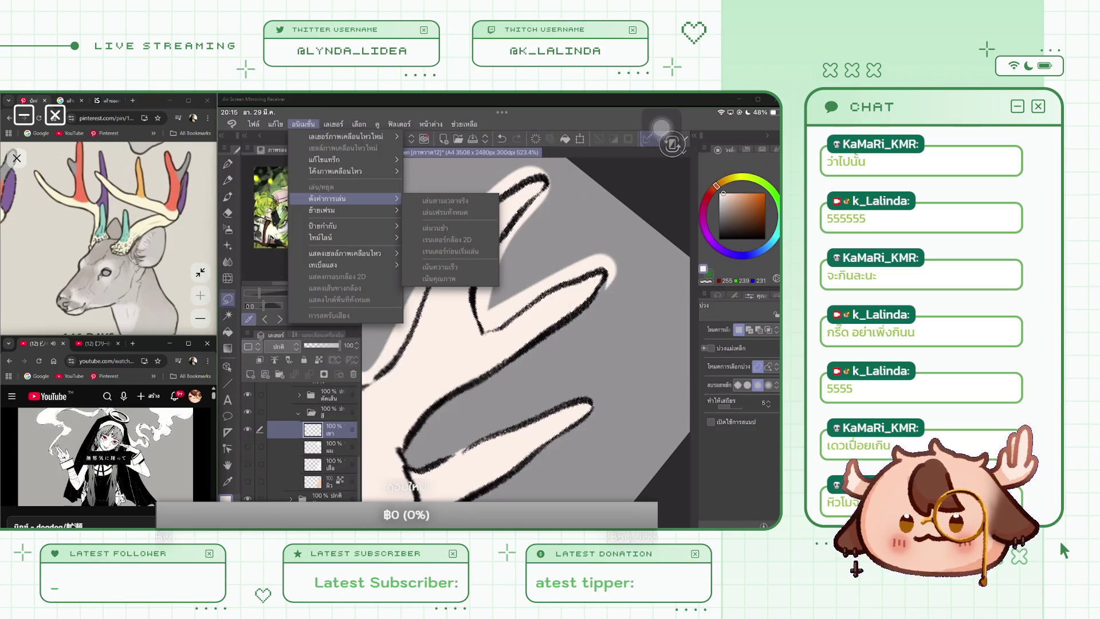
pyautogui.click(345, 136)
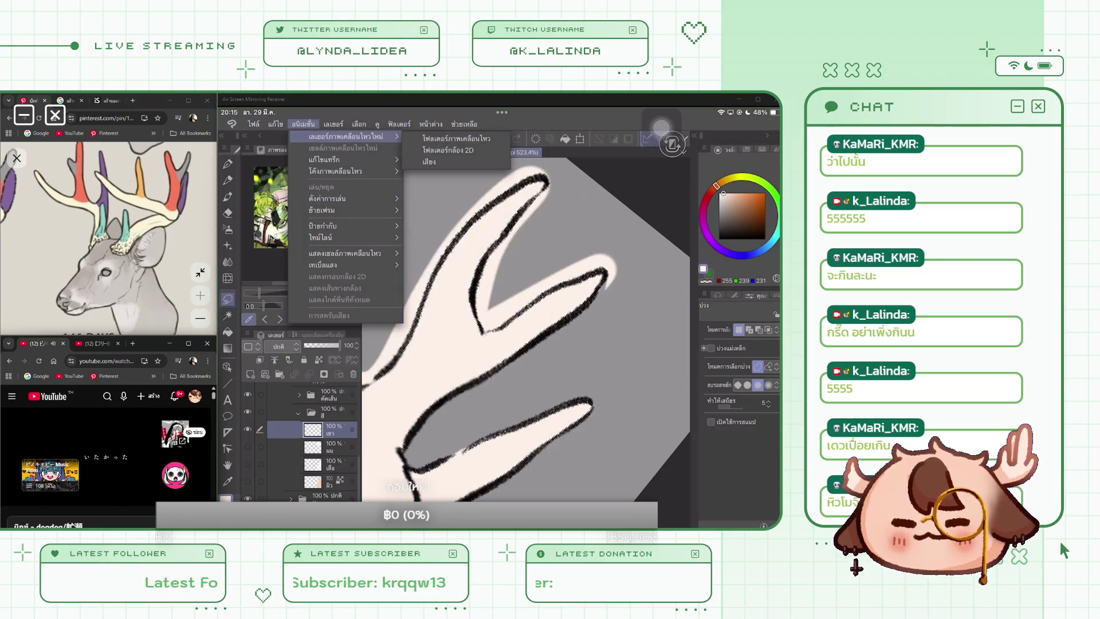
pyautogui.click(333, 123)
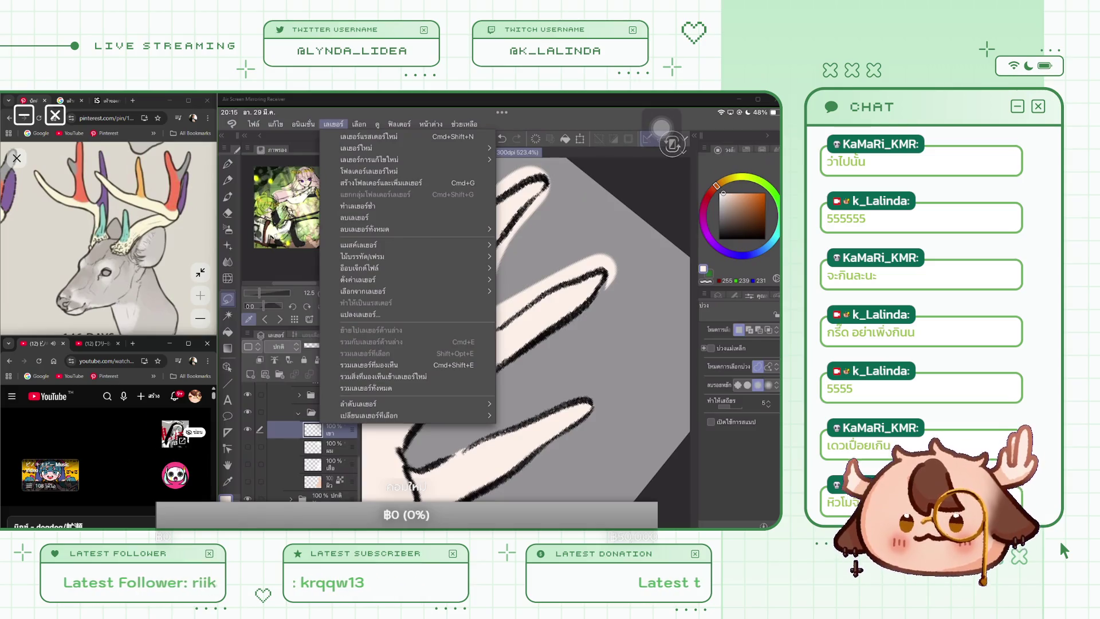
pyautogui.click(377, 123)
pyautogui.click(377, 124)
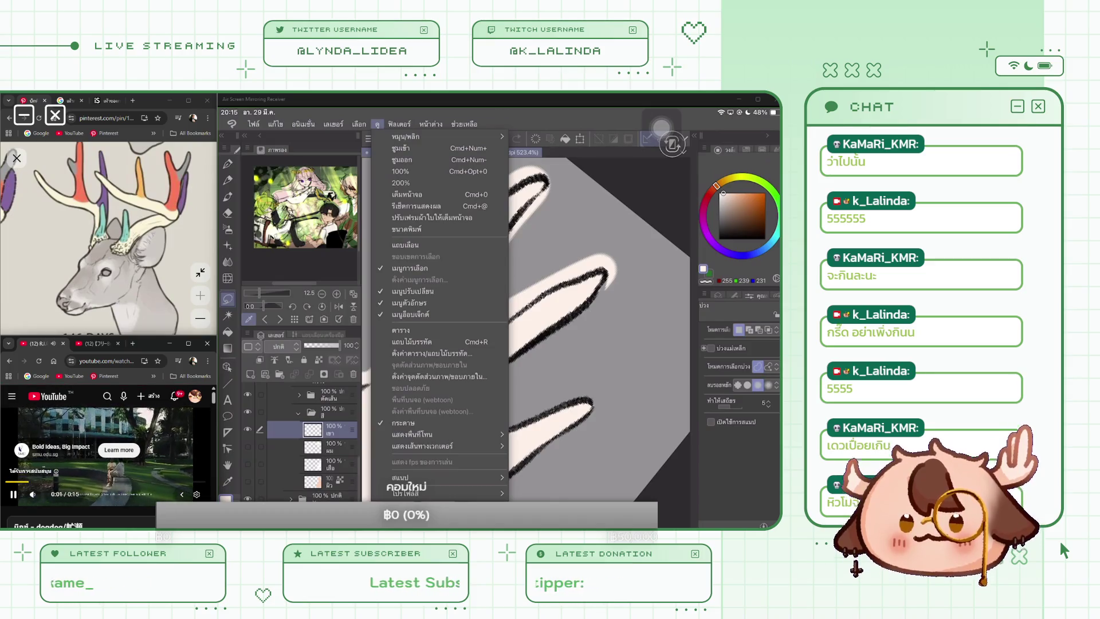
pyautogui.click(440, 477)
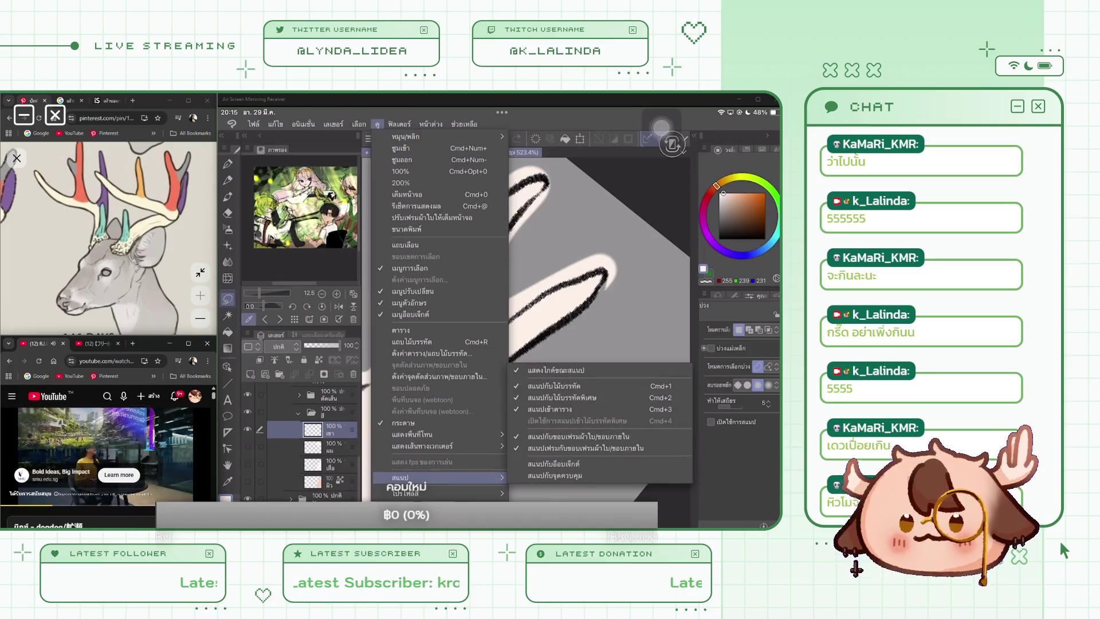
pyautogui.click(399, 123)
pyautogui.click(400, 124)
pyautogui.click(431, 123)
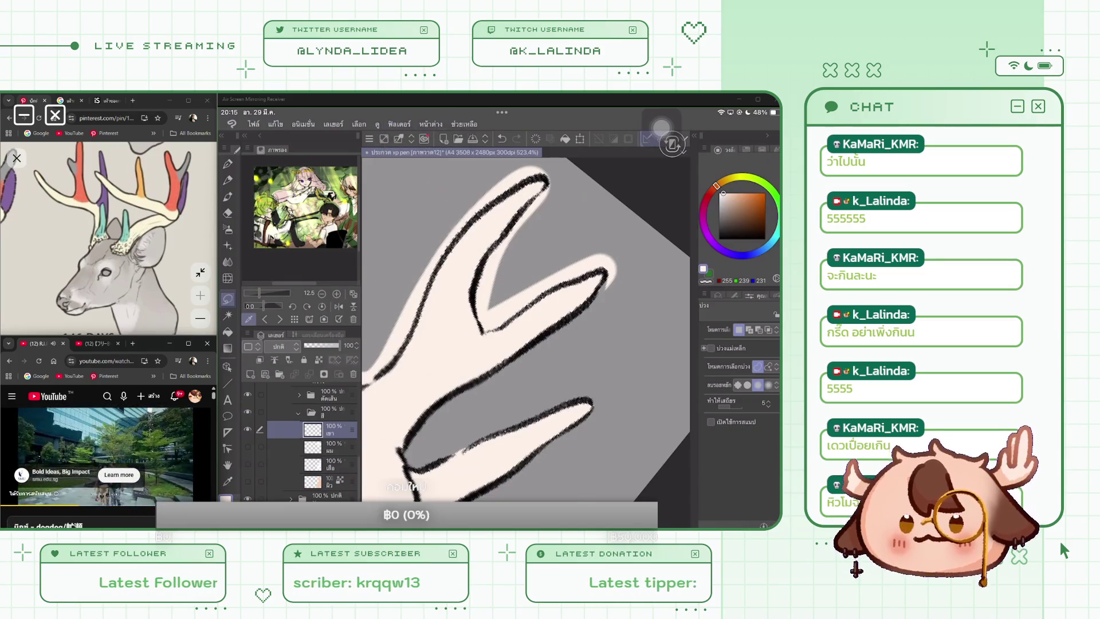
pyautogui.click(431, 123)
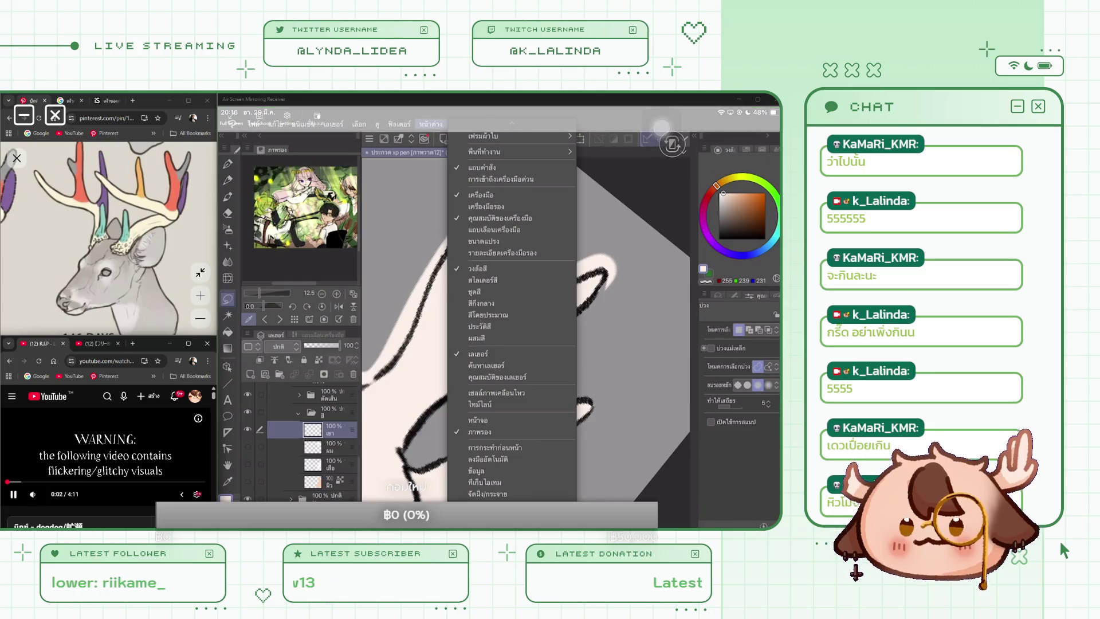
pyautogui.press('Escape')
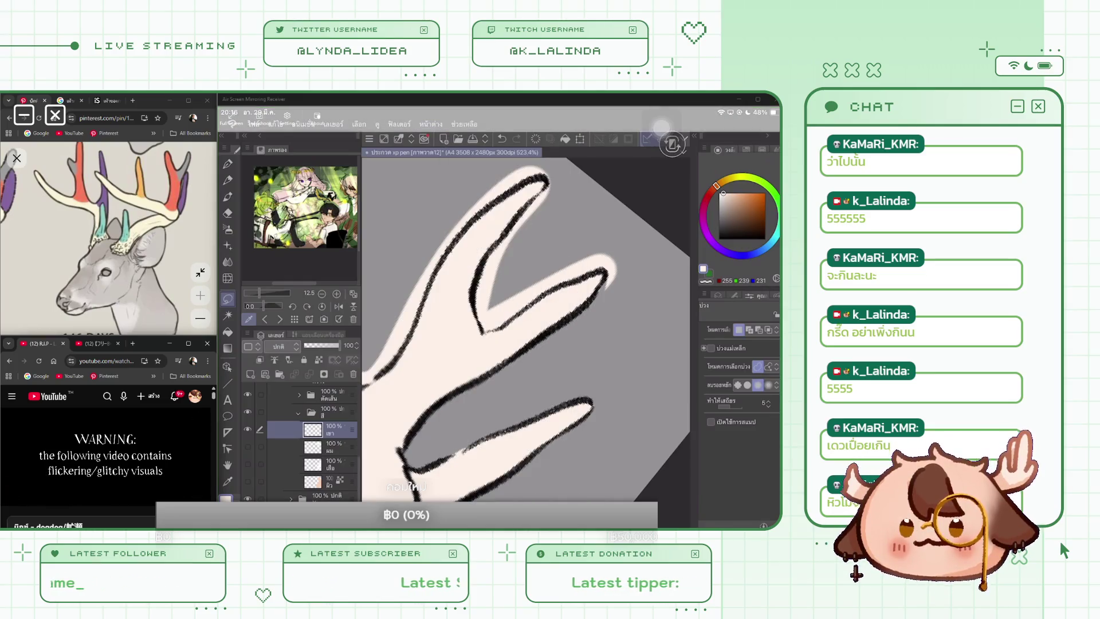
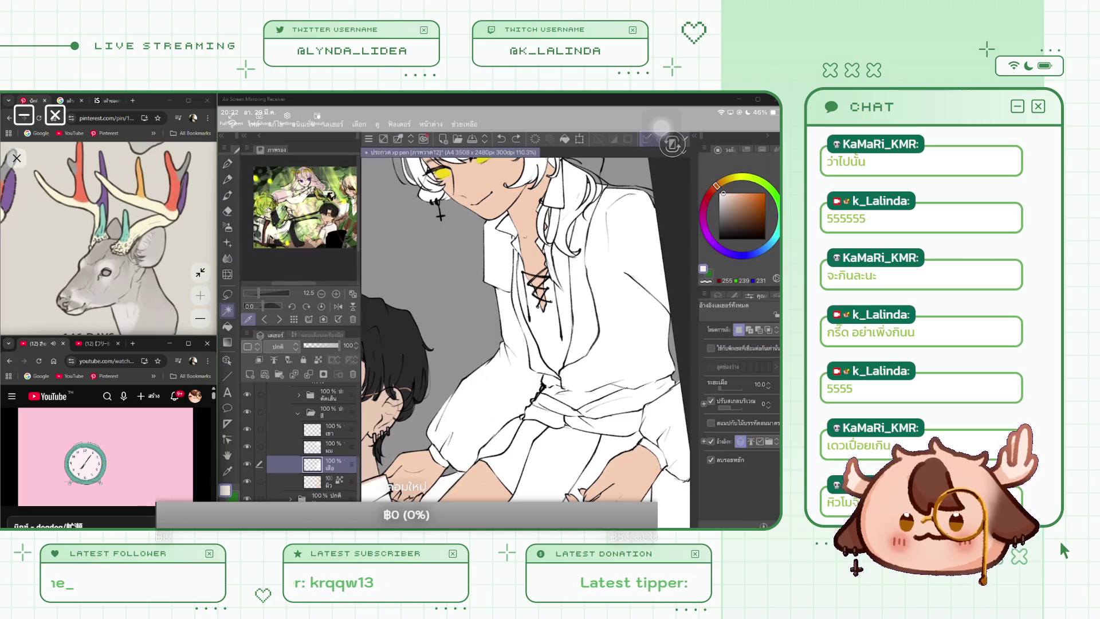
# Switch to the eraser and move down to the skin layer
pyautogui.press('e')
pyautogui.hotkey('alt', '[')
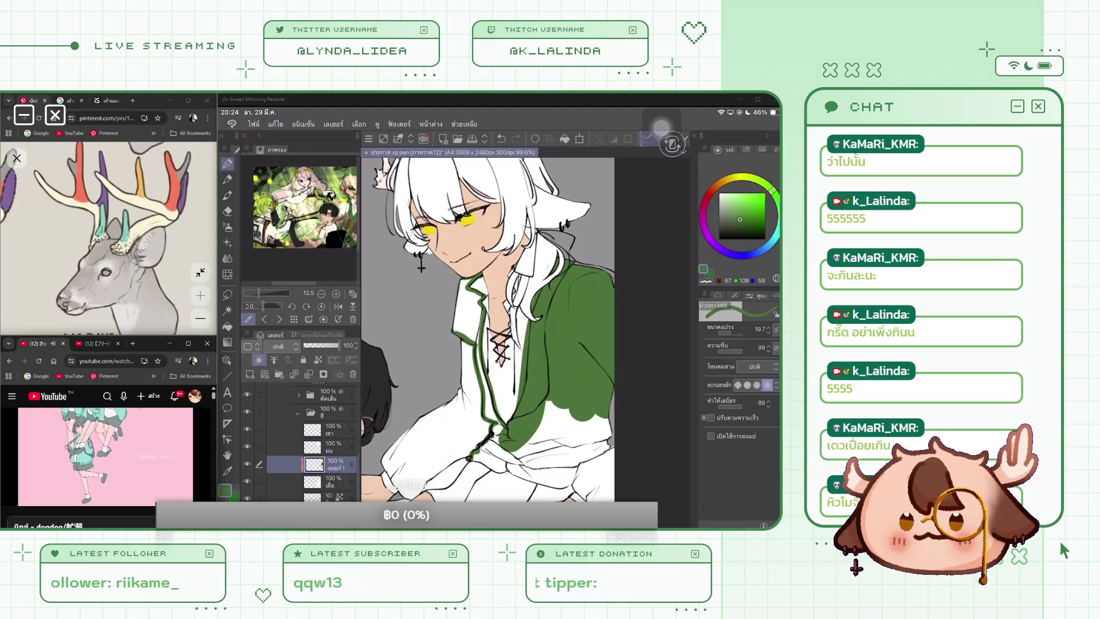
# Fill the collar strip green and paint the jacket down the left chest, closing small gaps
pyautogui.press('g')
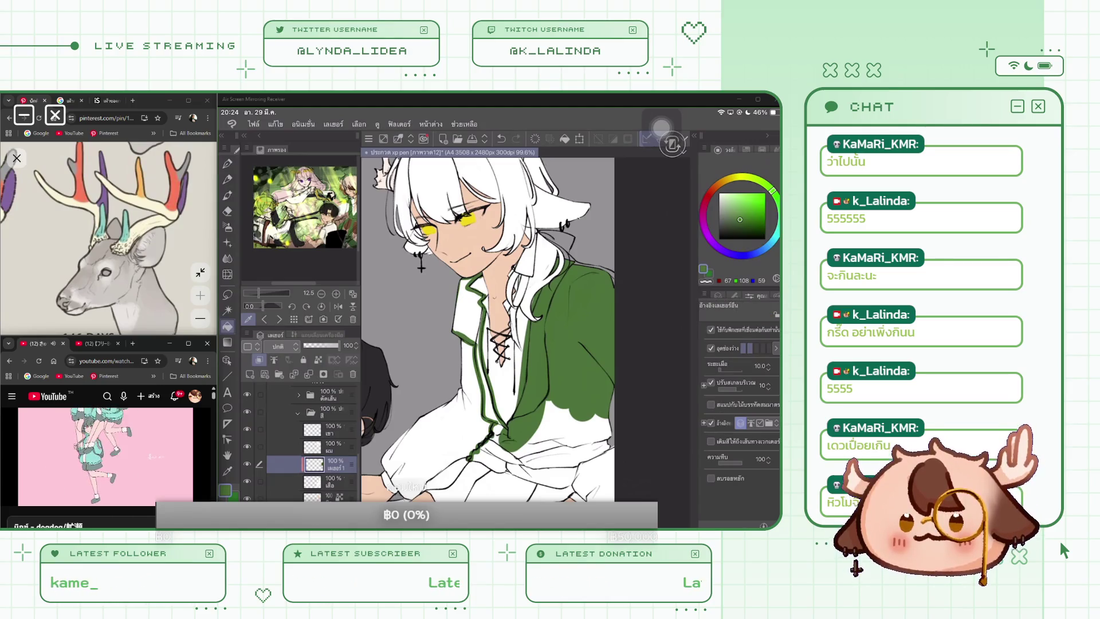
pyautogui.click(490, 389)
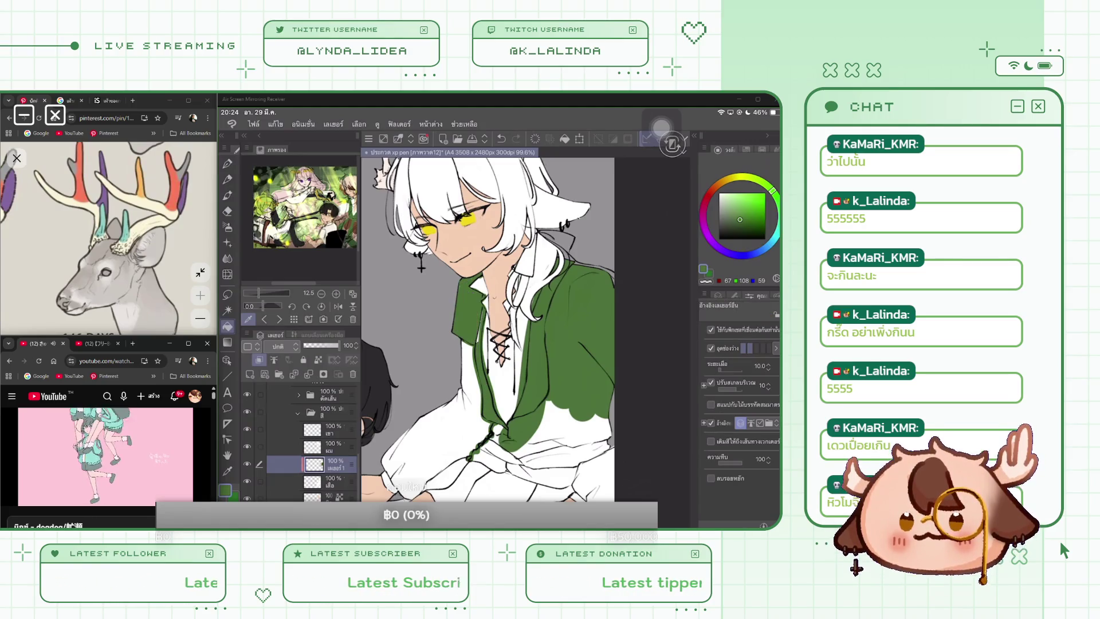
pyautogui.press('p')
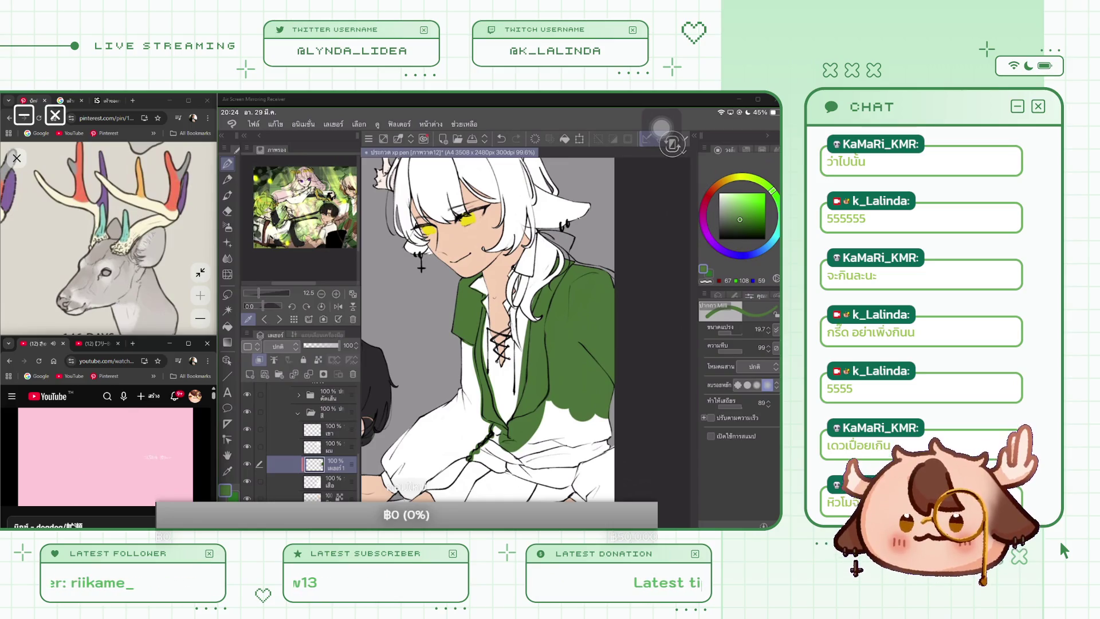
pyautogui.scroll(-2, 487, 327)
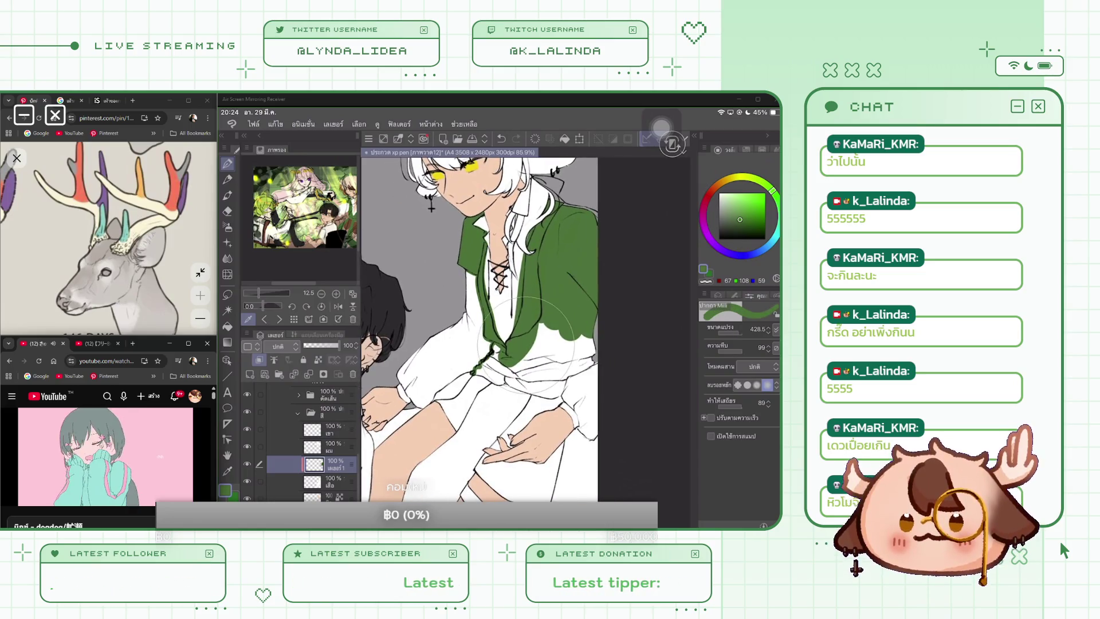
pyautogui.moveTo(550, 321); pyautogui.dragTo(496, 358)
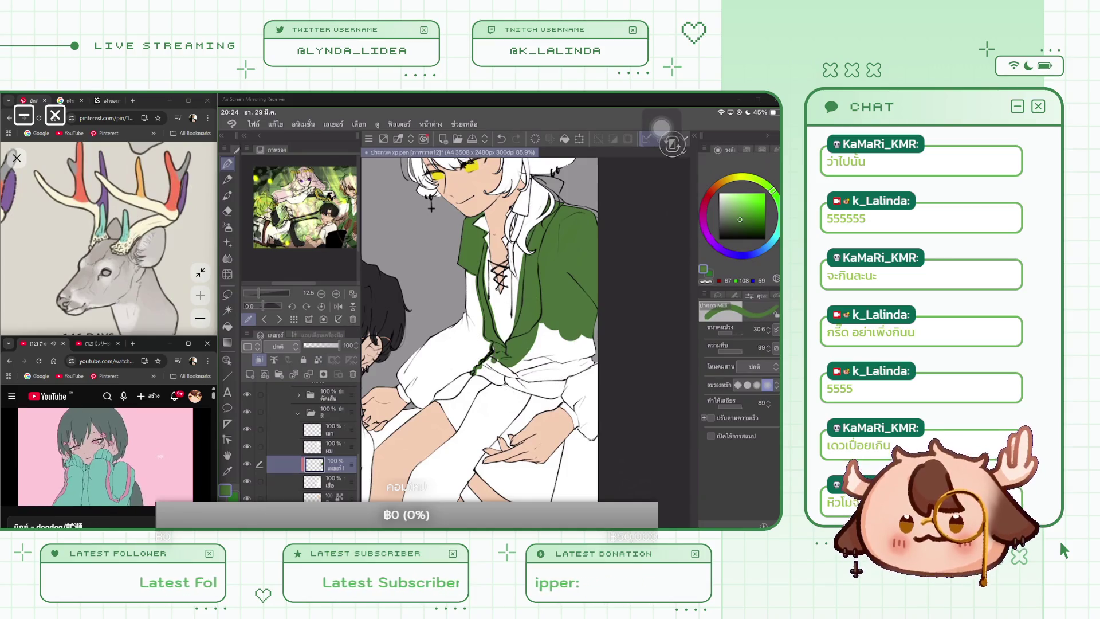
pyautogui.moveTo(727, 334); pyautogui.dragTo(742, 334)
pyautogui.moveTo(492, 360)
pyautogui.mouseDown()
pyautogui.moveTo(522, 392)
pyautogui.moveTo(558, 394)
pyautogui.moveTo(556, 375)
pyautogui.moveTo(590, 352)
pyautogui.moveTo(587, 338)
pyautogui.moveTo(558, 367)
pyautogui.moveTo(564, 338)
pyautogui.moveTo(541, 332)
pyautogui.moveTo(529, 355)
pyautogui.moveTo(533, 327)
pyautogui.moveTo(497, 403)
pyautogui.moveTo(407, 499)
pyautogui.mouseUp()
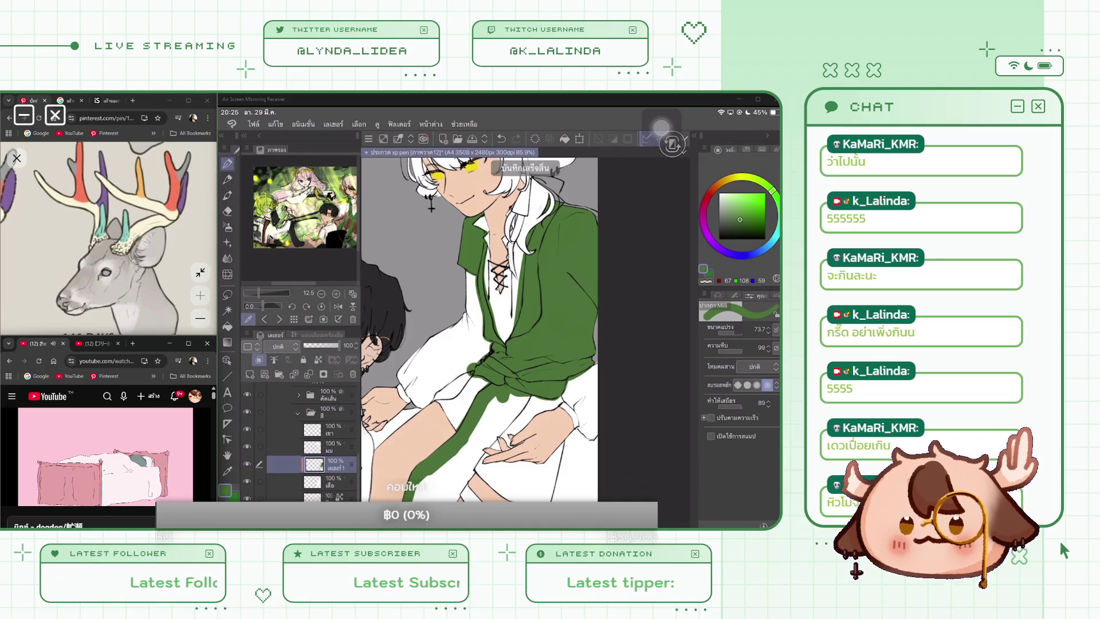
# Paint the jacket tail below the waist sash green, covering the white stripe over the left thigh
pyautogui.scroll(-3, 487, 329)
pyautogui.moveTo(544, 342)
pyautogui.mouseDown()
pyautogui.moveTo(444, 474)
pyautogui.moveTo(490, 417)
pyautogui.moveTo(467, 456)
pyautogui.moveTo(430, 499)
pyautogui.moveTo(412, 501)
pyautogui.mouseUp()
pyautogui.moveTo(424, 461); pyautogui.dragTo(415, 497)
pyautogui.moveTo(464, 406); pyautogui.dragTo(427, 466)
pyautogui.moveTo(498, 361); pyautogui.dragTo(469, 404)
pyautogui.moveTo(513, 347); pyautogui.dragTo(455, 421)
pyautogui.moveTo(530, 338); pyautogui.dragTo(425, 499)
pyautogui.moveTo(459, 417); pyautogui.dragTo(422, 489)
# Add a green edge down the jacket's right side beside the shorts
pyautogui.moveTo(599, 371)
pyautogui.mouseDown()
pyautogui.moveTo(581, 403)
pyautogui.moveTo(571, 498)
pyautogui.moveTo(612, 464)
pyautogui.moveTo(612, 384)
pyautogui.moveTo(595, 401)
pyautogui.moveTo(590, 502)
pyautogui.moveTo(606, 447)
pyautogui.mouseUp()
pyautogui.moveTo(605, 401); pyautogui.dragTo(602, 499)
pyautogui.scroll(-3, 481, 327)
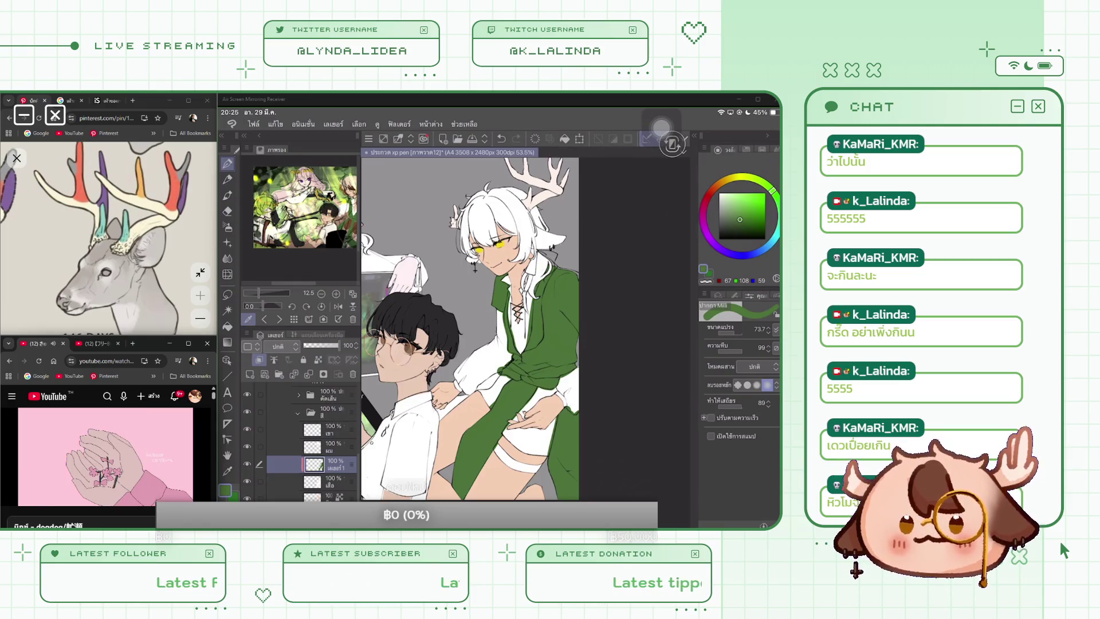
pyautogui.scroll(3, 481, 327)
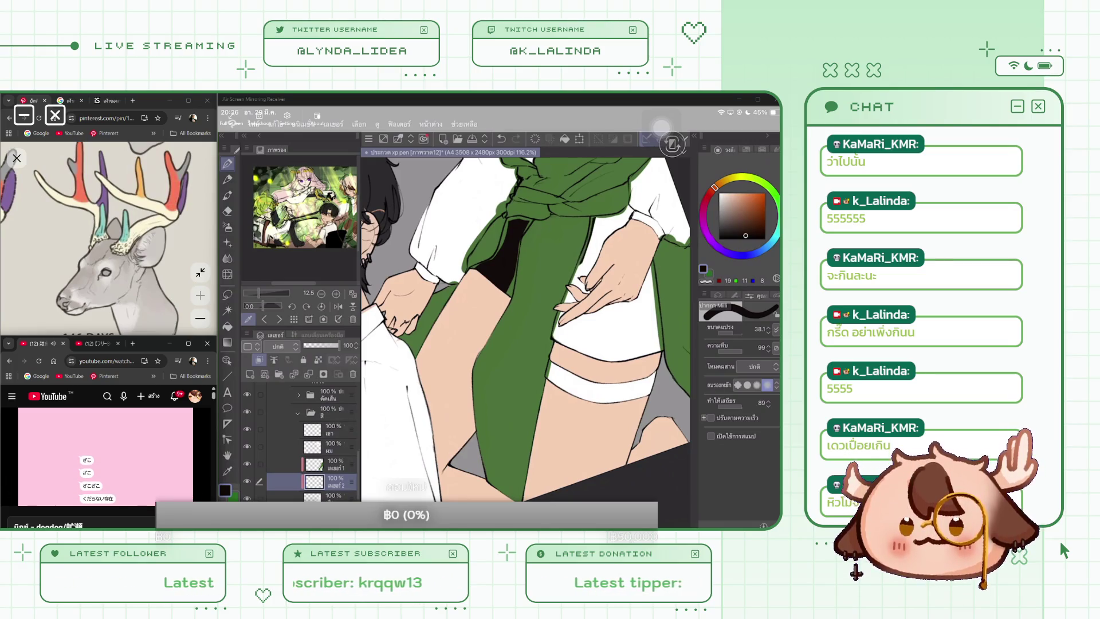
# Line the top edge of the white stocking band with a thick black stroke
pyautogui.moveTo(556, 339)
pyautogui.mouseDown()
pyautogui.moveTo(599, 355)
pyautogui.moveTo(664, 350)
pyautogui.mouseUp()
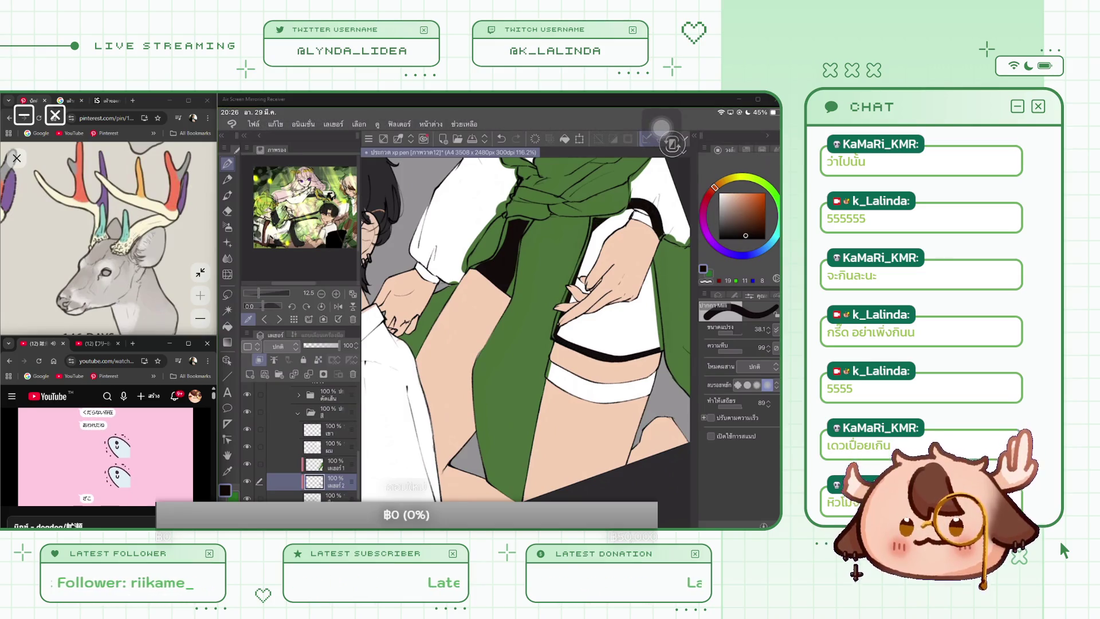
pyautogui.scroll(2, 524, 329)
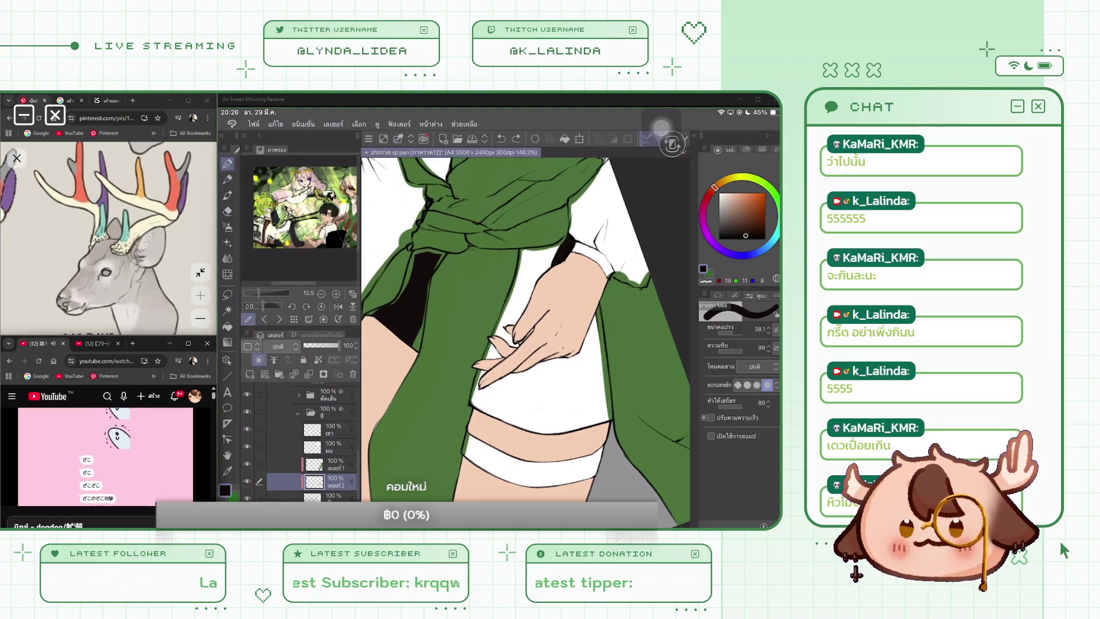
pyautogui.moveTo(573, 423); pyautogui.dragTo(475, 397)
# Fill the shorts black around the hand, closing the remaining white gaps
pyautogui.moveTo(499, 332)
pyautogui.mouseDown()
pyautogui.moveTo(524, 255)
pyautogui.moveTo(556, 246)
pyautogui.mouseUp()
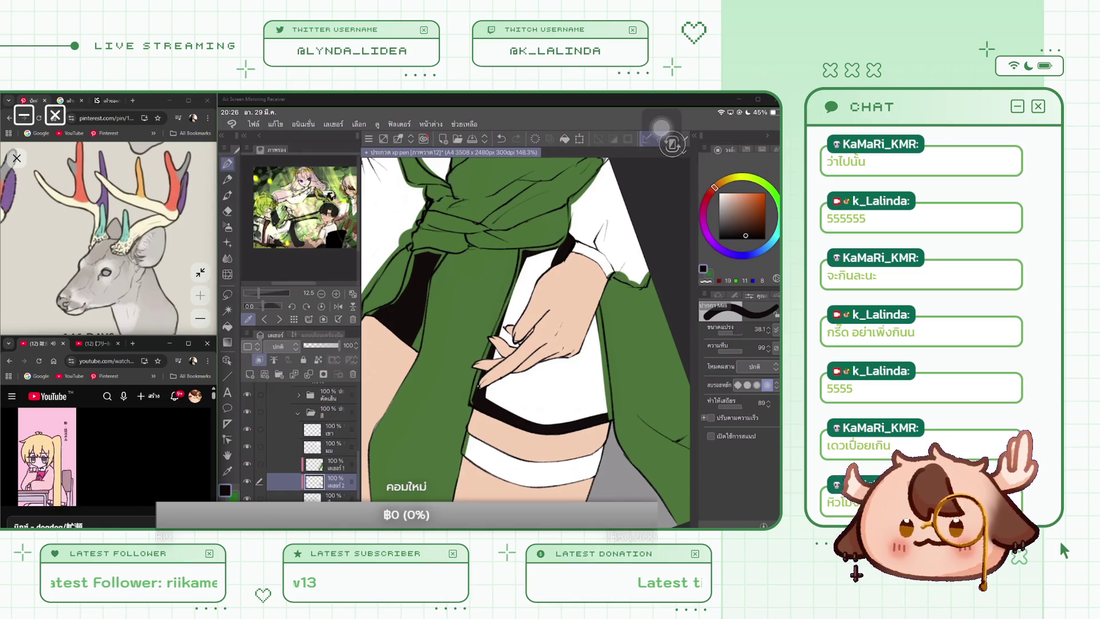
pyautogui.moveTo(596, 344)
pyautogui.mouseDown()
pyautogui.moveTo(573, 418)
pyautogui.moveTo(544, 421)
pyautogui.mouseUp()
pyautogui.moveTo(512, 324)
pyautogui.mouseDown()
pyautogui.moveTo(501, 344)
pyautogui.moveTo(564, 390)
pyautogui.mouseUp()
pyautogui.moveTo(596, 470); pyautogui.dragTo(466, 458)
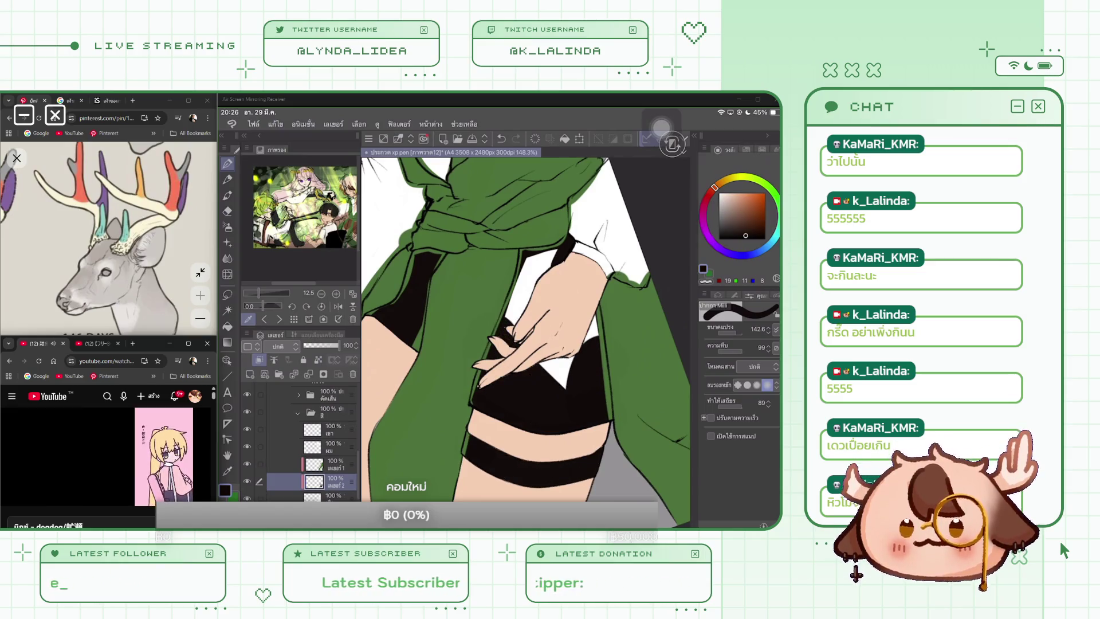
pyautogui.moveTo(539, 258); pyautogui.dragTo(516, 313)
pyautogui.moveTo(541, 366); pyautogui.dragTo(572, 383)
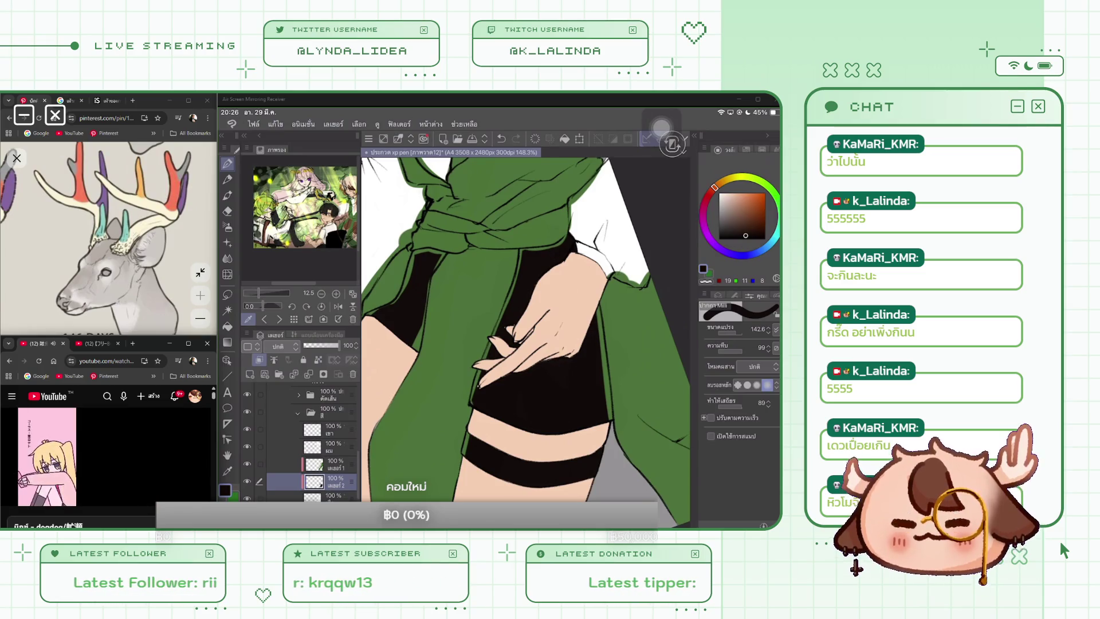
pyautogui.scroll(3, 524, 344)
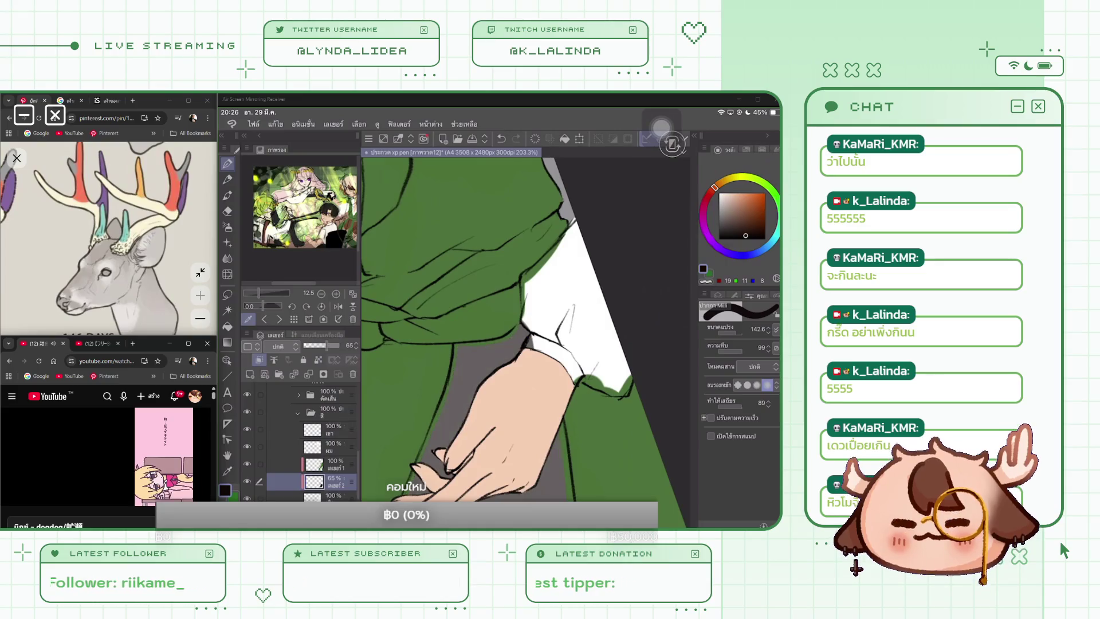
# Darken the black leggings fill below the jacket and near the knee
pyautogui.press('e')
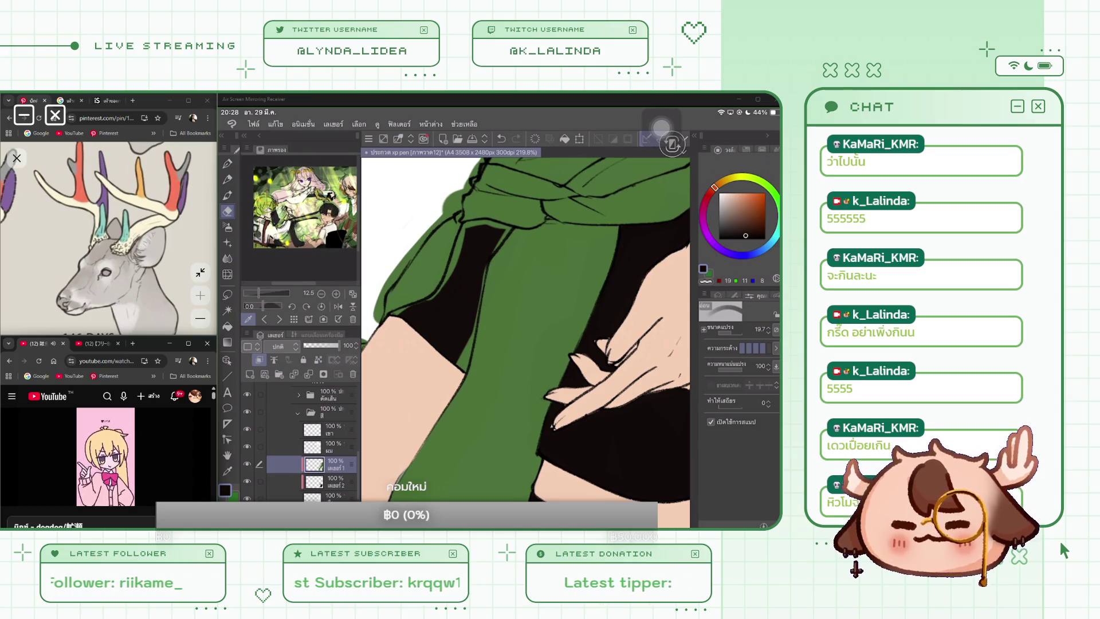
pyautogui.scroll(3, 526, 338)
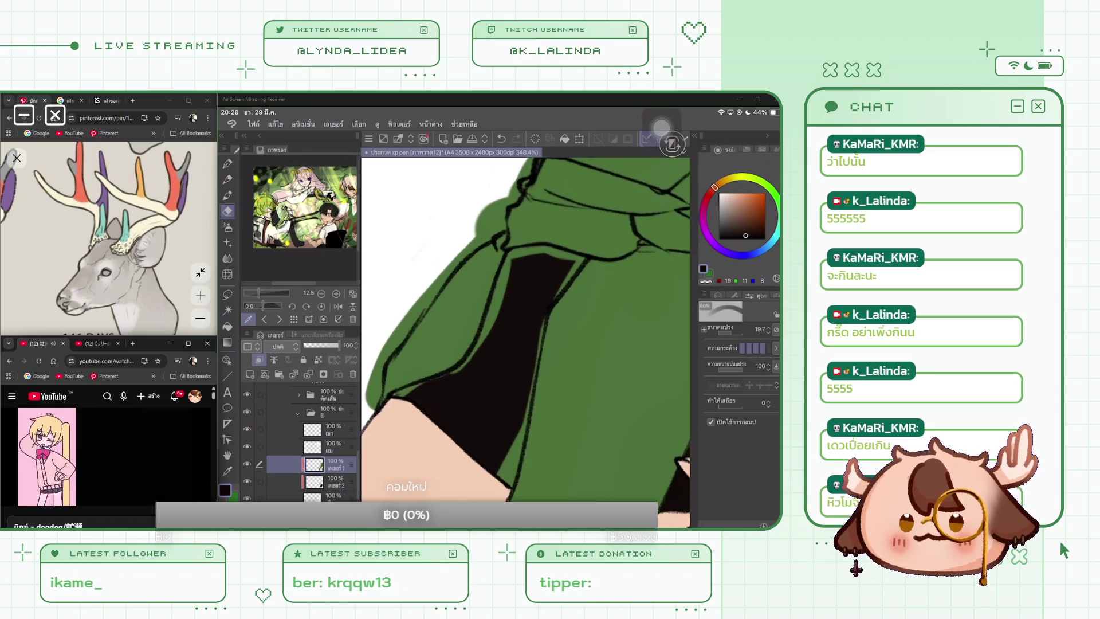
pyautogui.moveTo(515, 259)
pyautogui.mouseDown()
pyautogui.moveTo(467, 369)
pyautogui.moveTo(439, 391)
pyautogui.moveTo(401, 393)
pyautogui.moveTo(415, 395)
pyautogui.mouseUp()
pyautogui.moveTo(515, 261)
pyautogui.mouseDown()
pyautogui.moveTo(533, 258)
pyautogui.moveTo(518, 251)
pyautogui.moveTo(547, 254)
pyautogui.mouseUp()
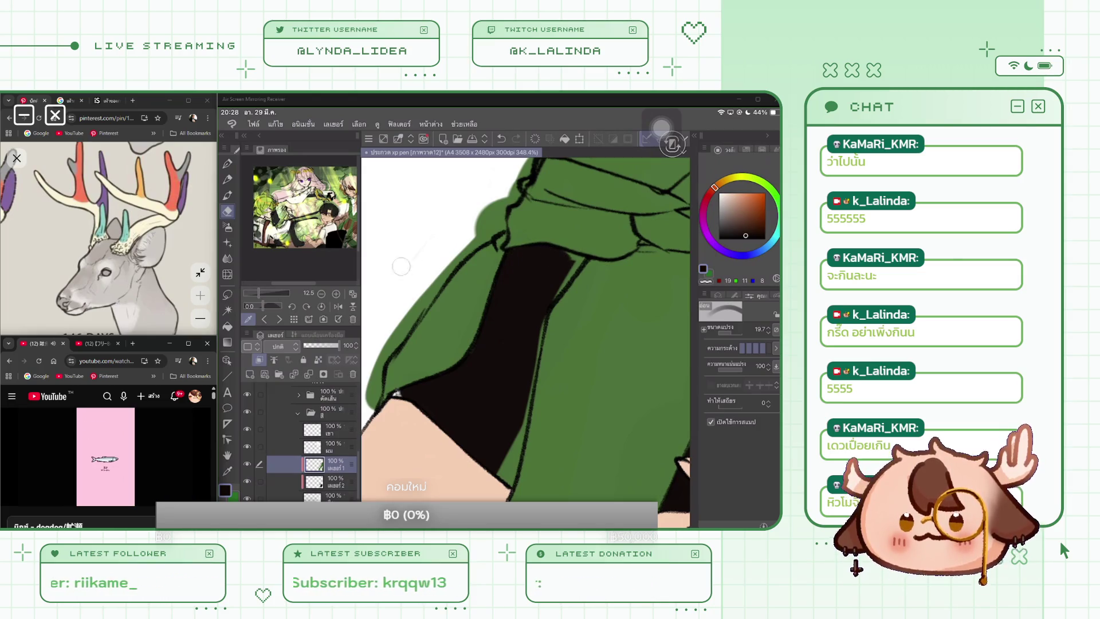
# Select the second colour layer and toggle the colour fills off and on to check the line art
pyautogui.click(318, 359)
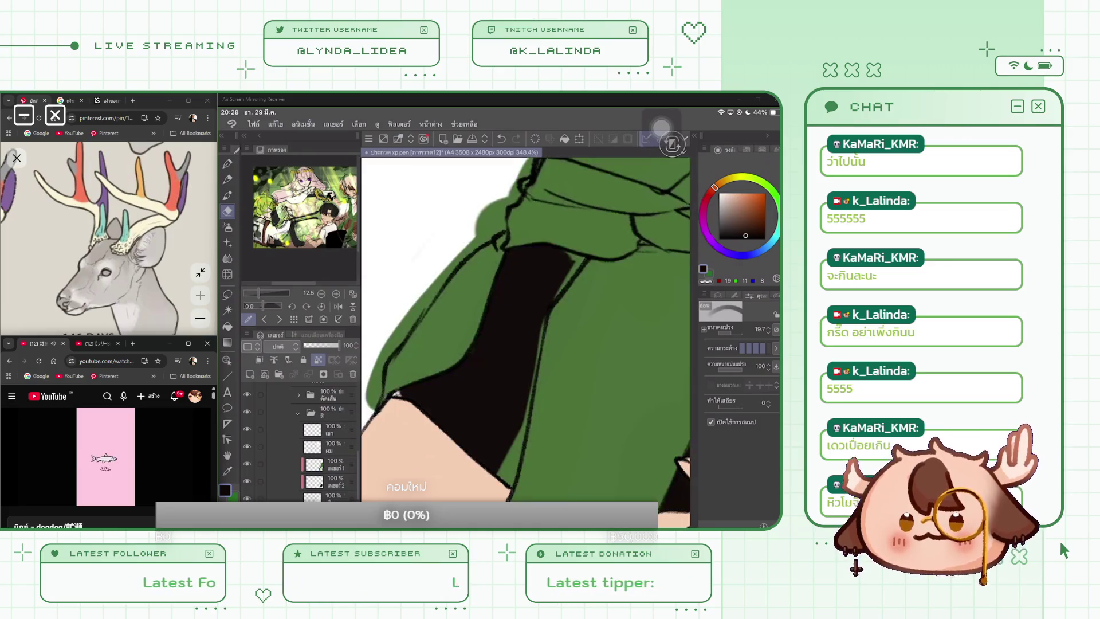
pyautogui.scroll(-3, 525, 338)
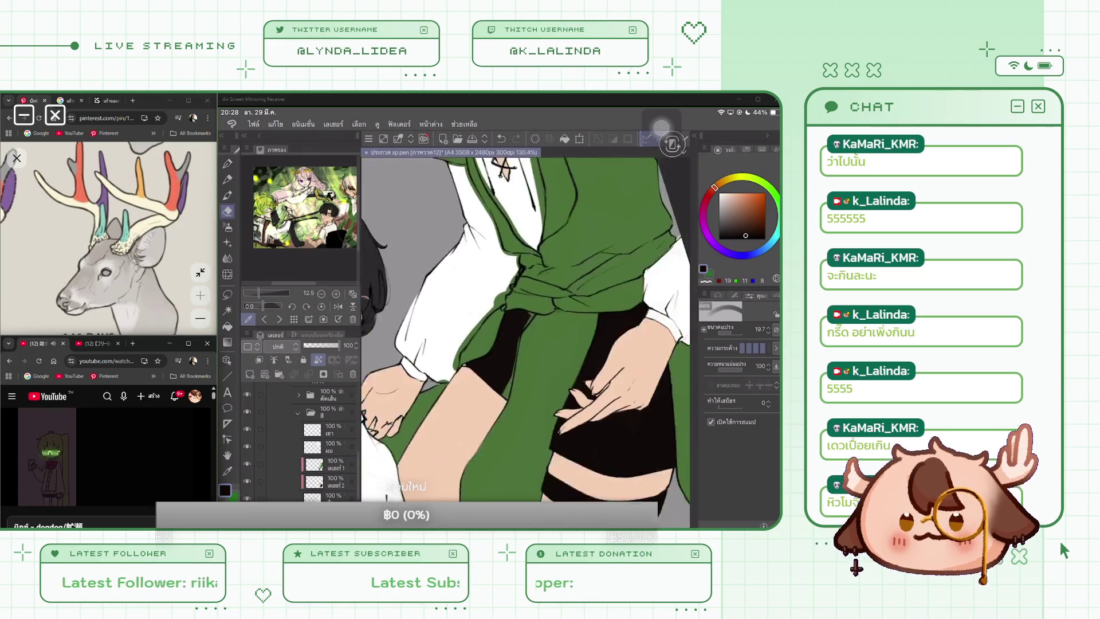
pyautogui.click(321, 481)
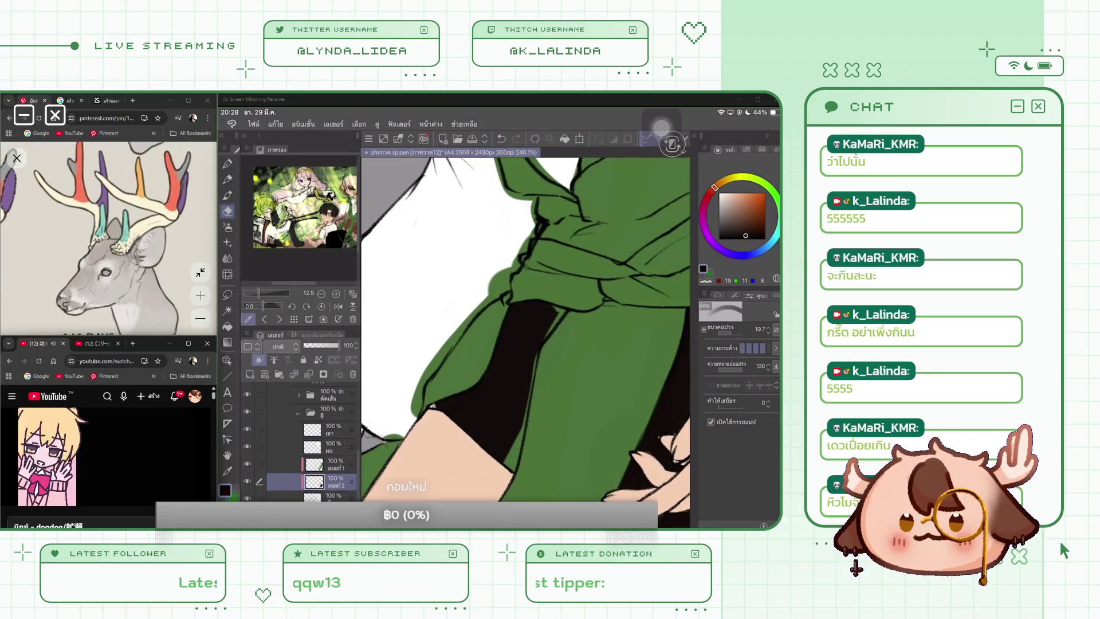
pyautogui.click(247, 463)
pyautogui.click(247, 464)
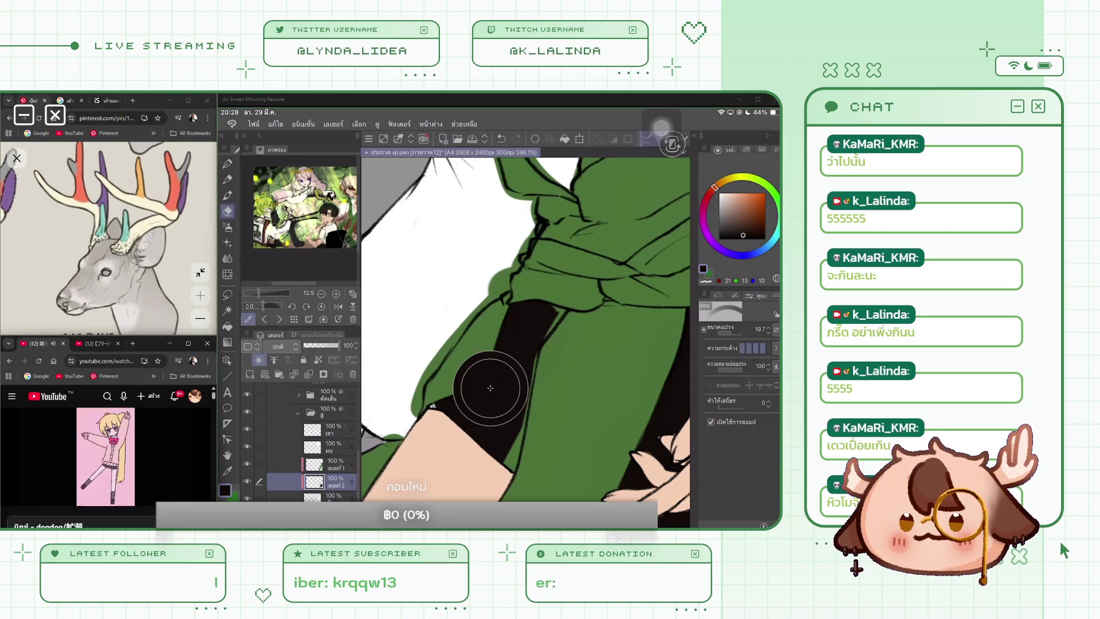
# Shrink the brush to 19.7 and erase stray marks along the green jacket's edge on the layer above
pyautogui.moveTo(432, 401); pyautogui.dragTo(451, 408)
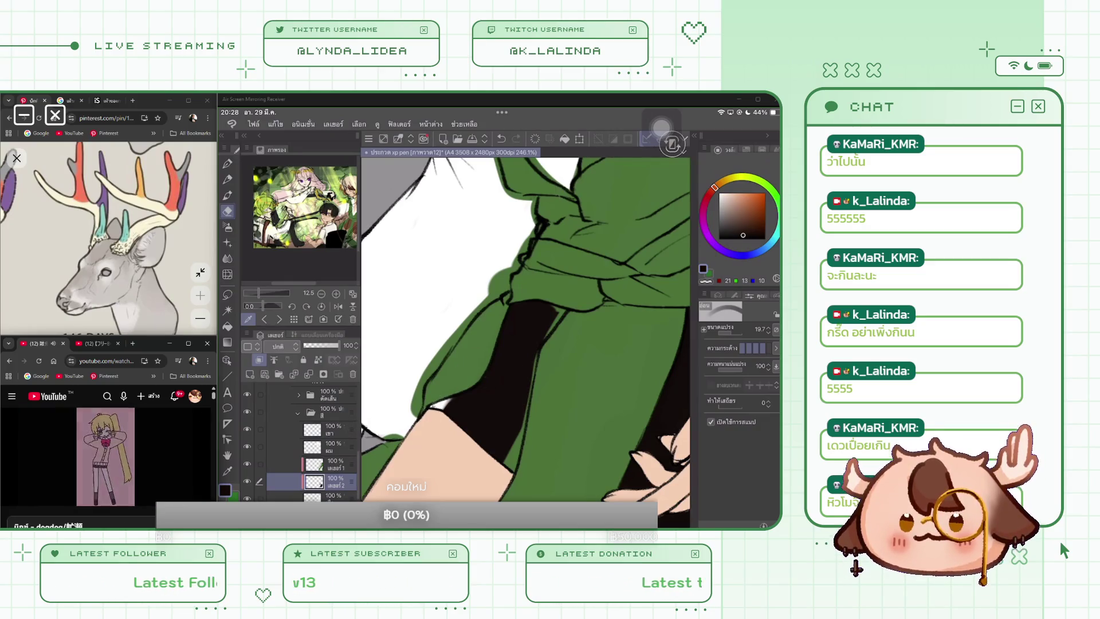
pyautogui.press('p')
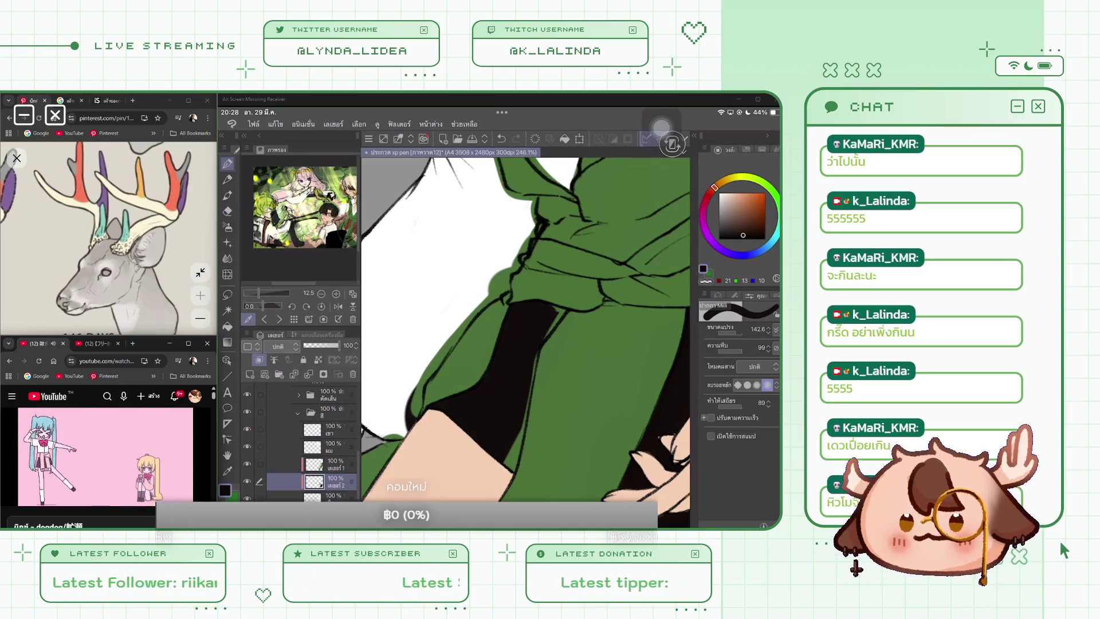
pyautogui.hotkey('ctrl', 'z')
pyautogui.press('[')
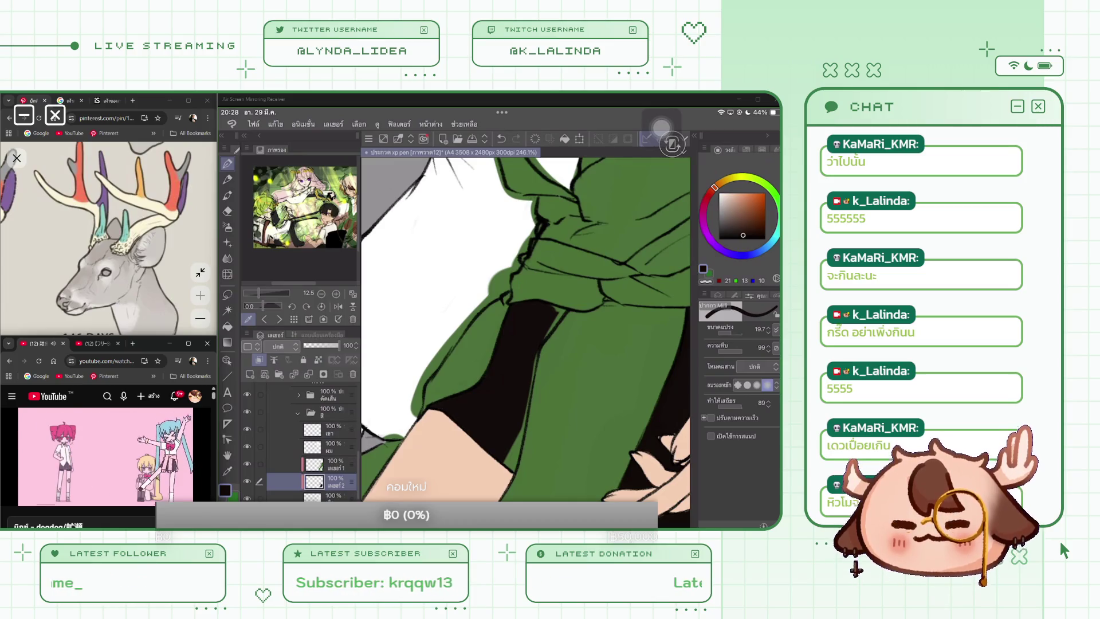
pyautogui.hotkey('alt', ']')
pyautogui.press('e')
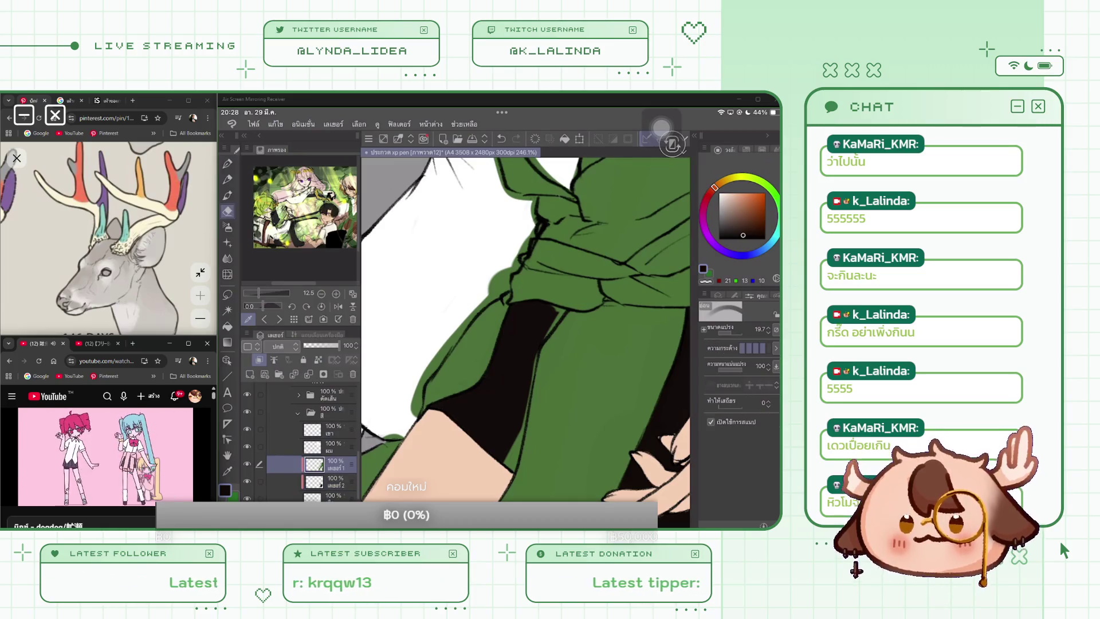
pyautogui.moveTo(492, 269)
pyautogui.mouseDown()
pyautogui.moveTo(488, 293)
pyautogui.moveTo(417, 384)
pyautogui.mouseUp()
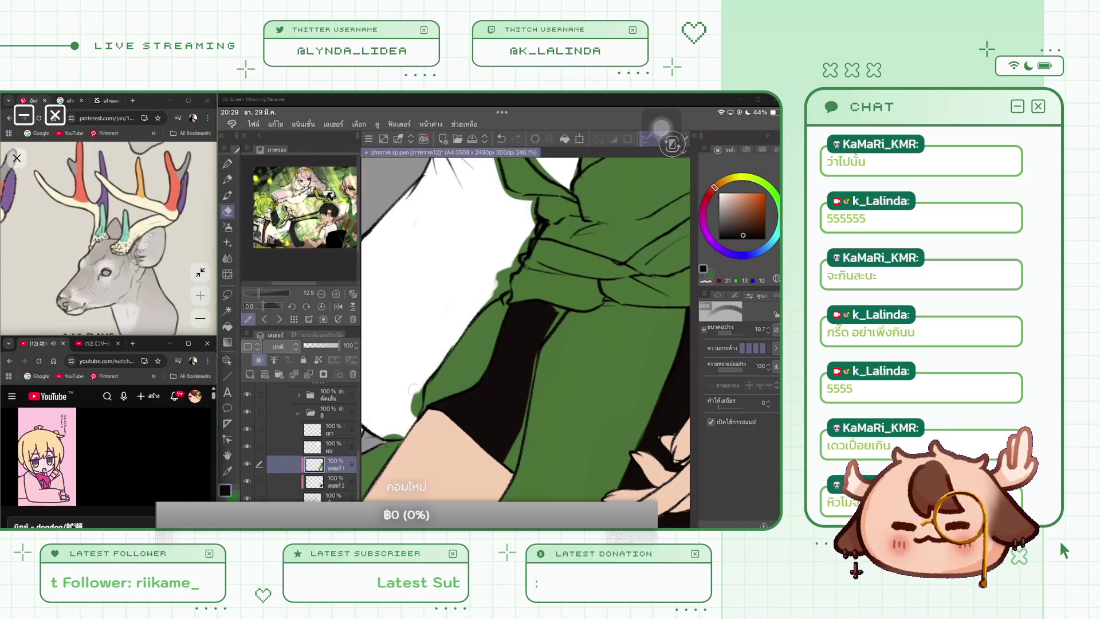
pyautogui.moveTo(412, 421); pyautogui.dragTo(418, 389)
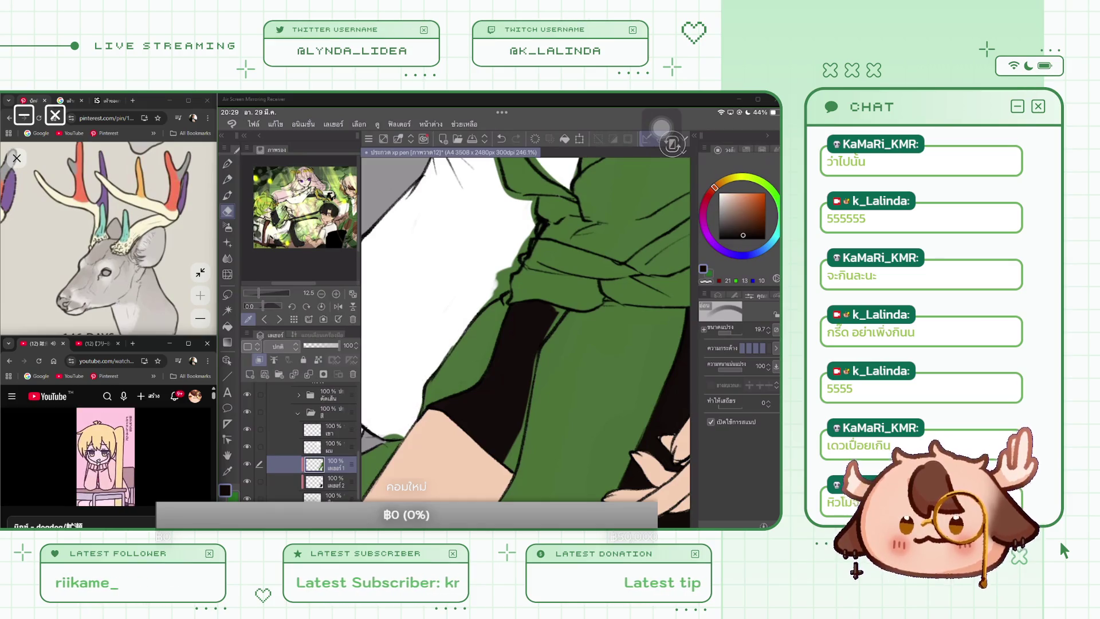
pyautogui.scroll(2, 525, 342)
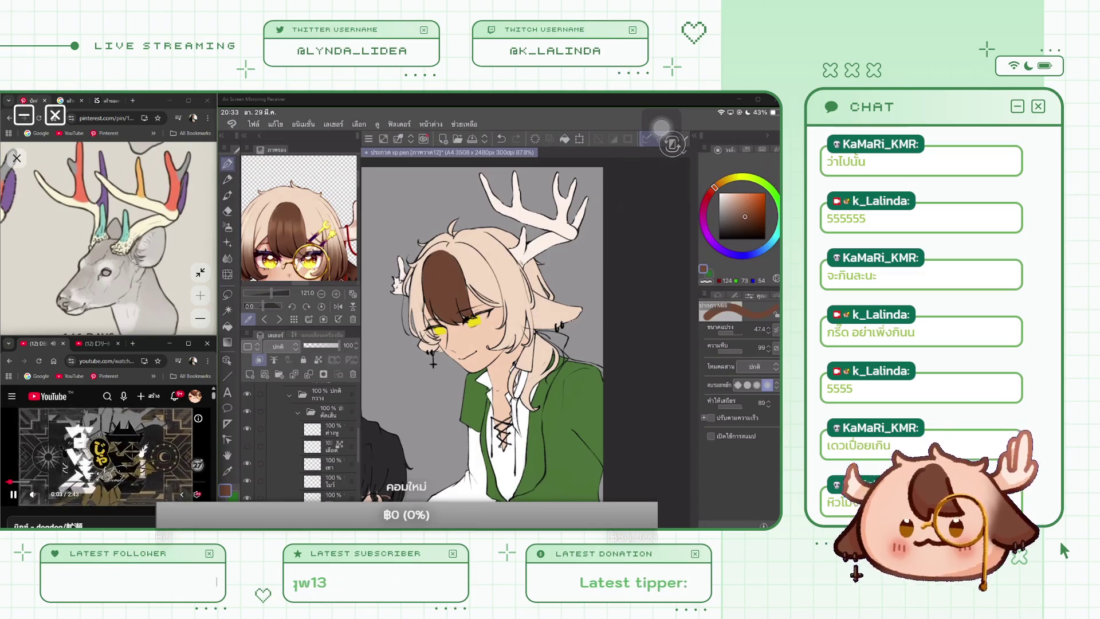
# Scroll the canvas to bring the antlered character into view
pyautogui.scroll(2, 321, 441)
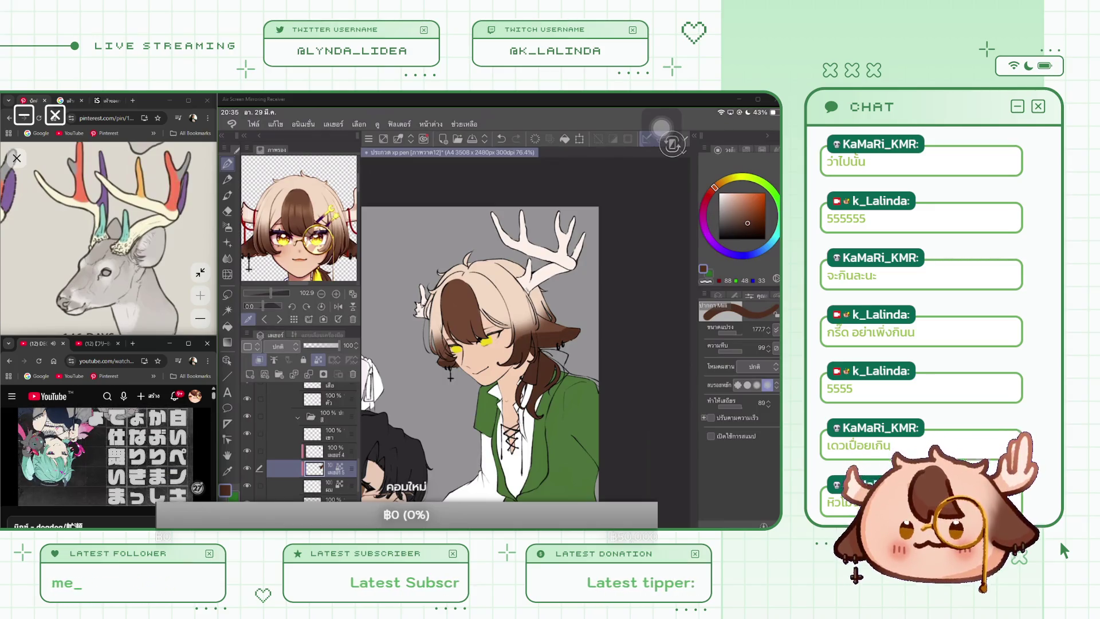
# Open the Filter menu
pyautogui.click(399, 124)
# Apply a Gaussian blur with strength 72.19 to the current layer
pyautogui.click(424, 175)
pyautogui.click(515, 200)
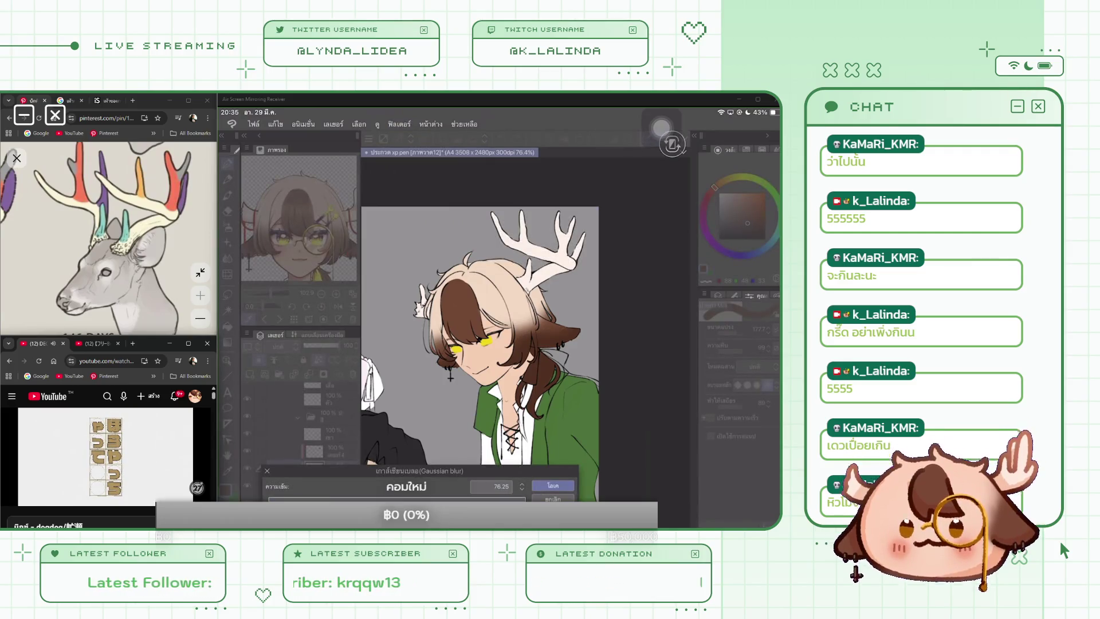
pyautogui.moveTo(412, 499); pyautogui.dragTo(454, 498)
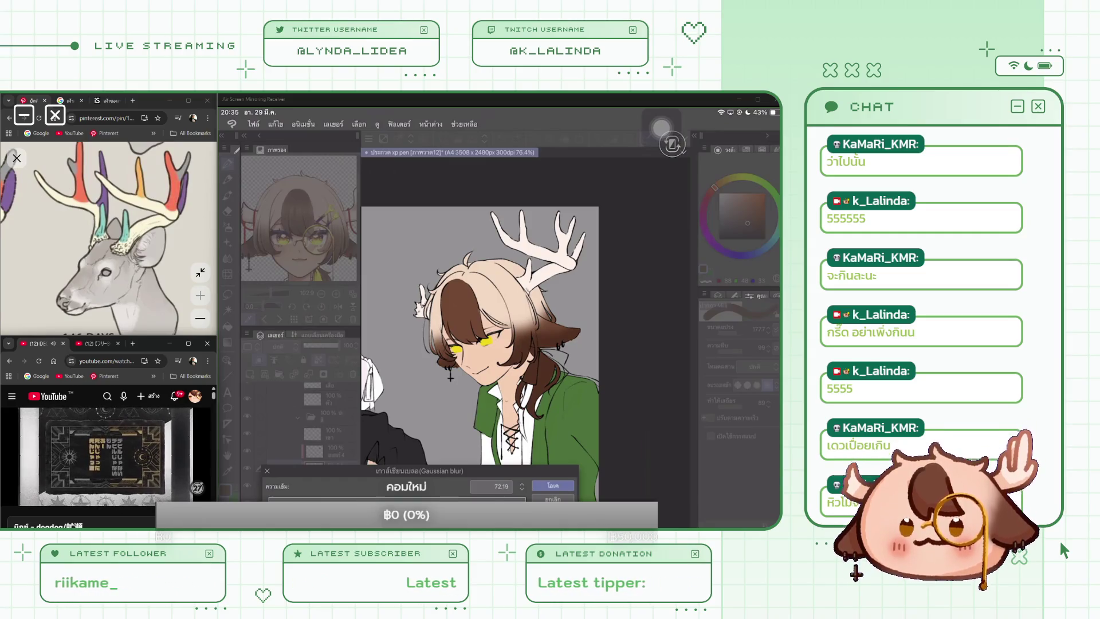
pyautogui.click(553, 485)
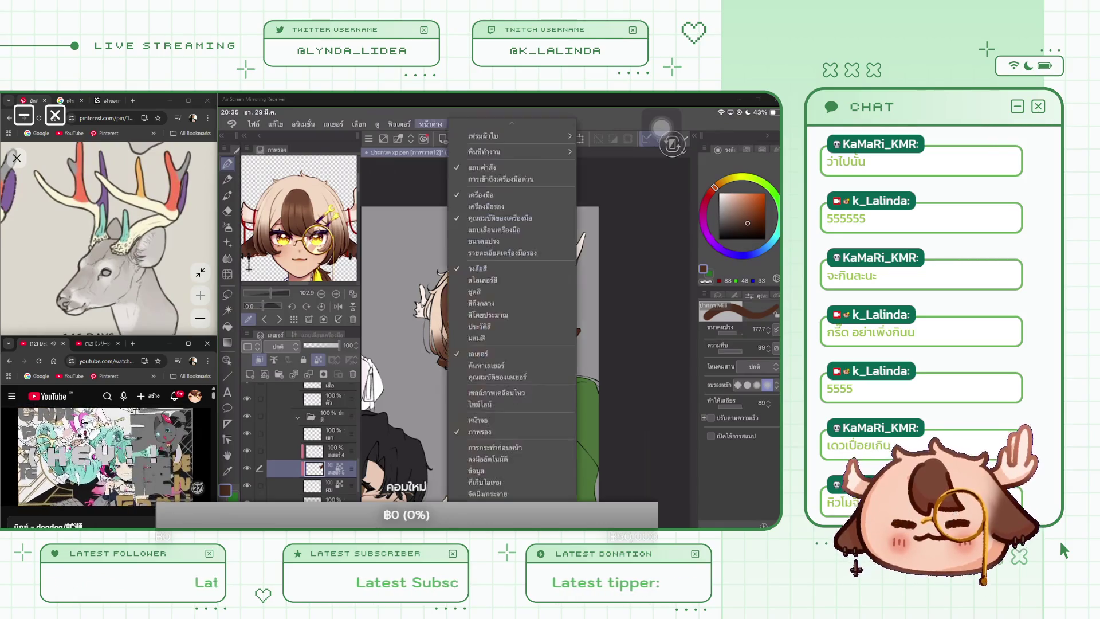
# Run the Gaussian blur a second time and select the layer above
pyautogui.click(430, 123)
pyautogui.click(400, 124)
pyautogui.click(399, 124)
pyautogui.click(412, 175)
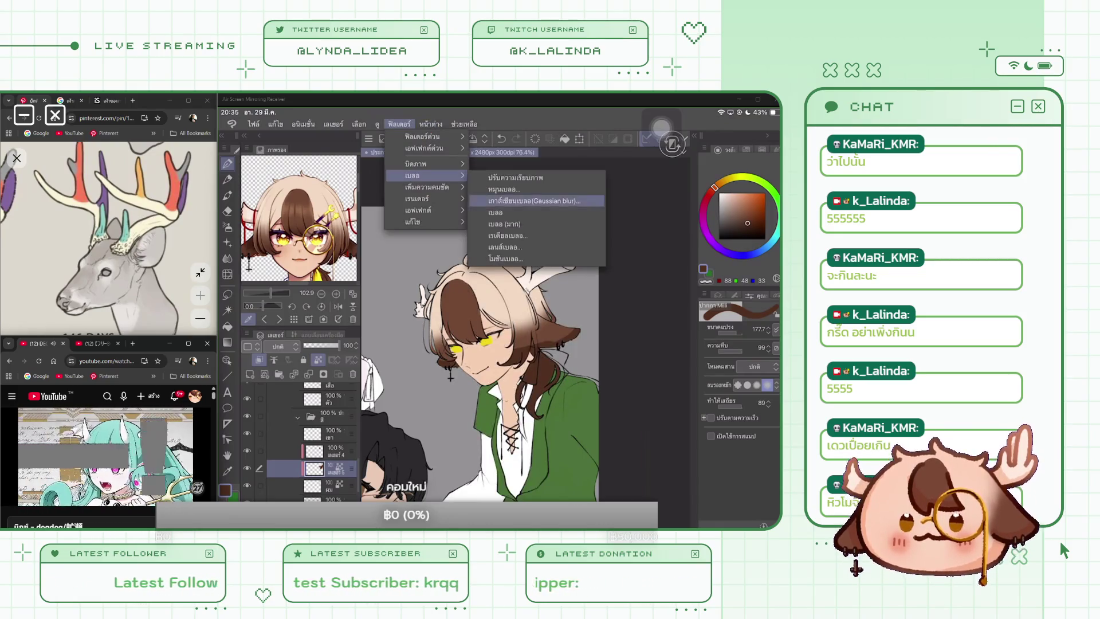
pyautogui.click(534, 201)
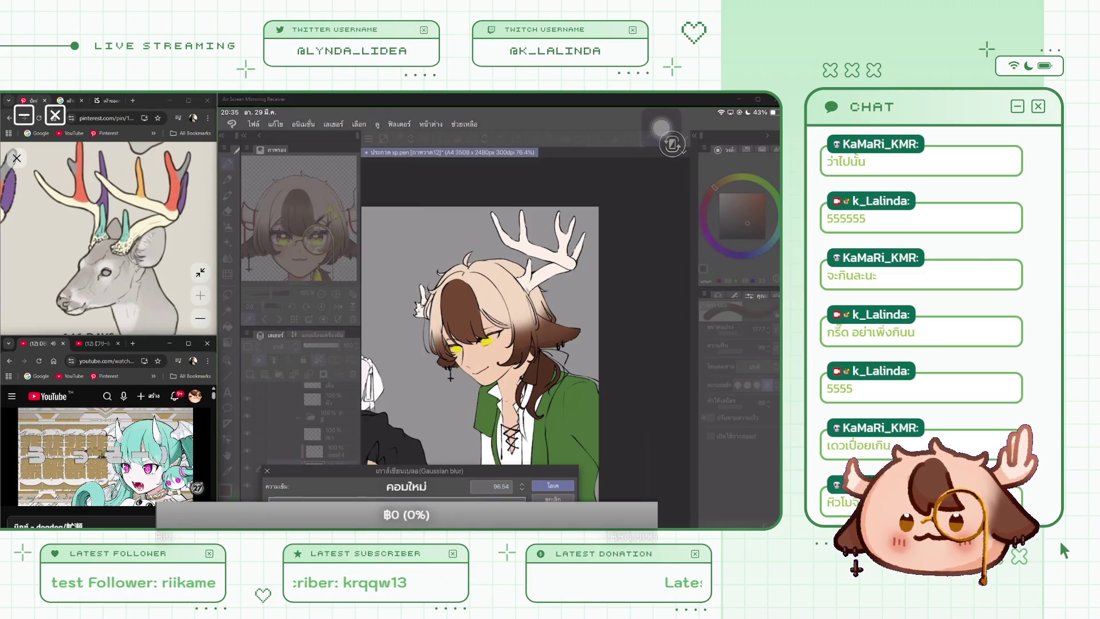
pyautogui.press('Return')
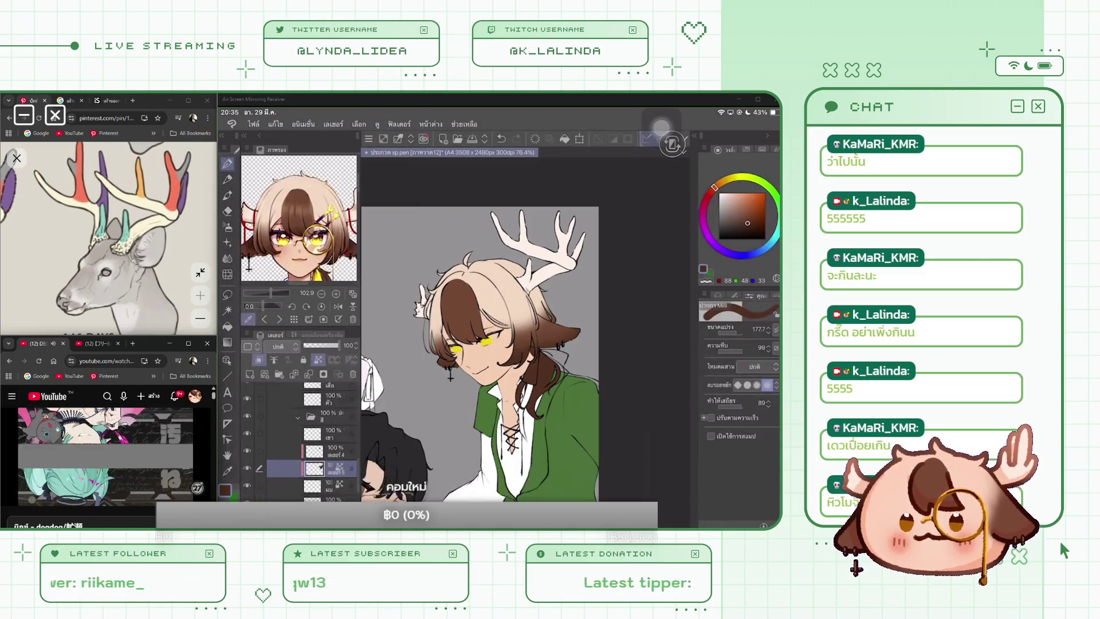
pyautogui.click(330, 451)
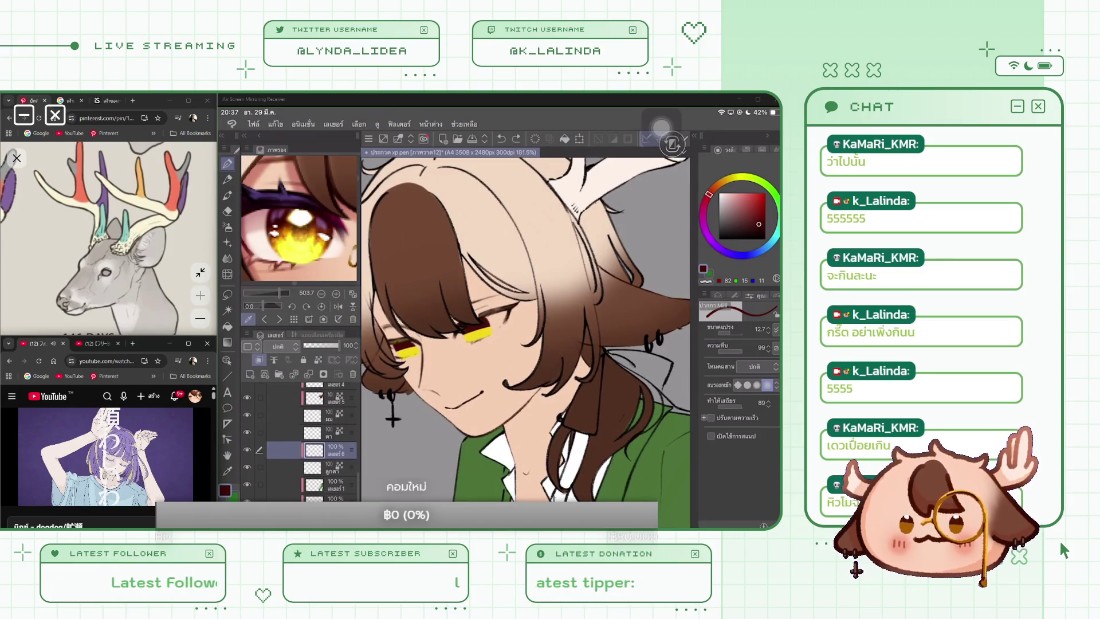
# Select the eyeball layer, sample the eye's yellow and switch to the eraser
pyautogui.click(329, 467)
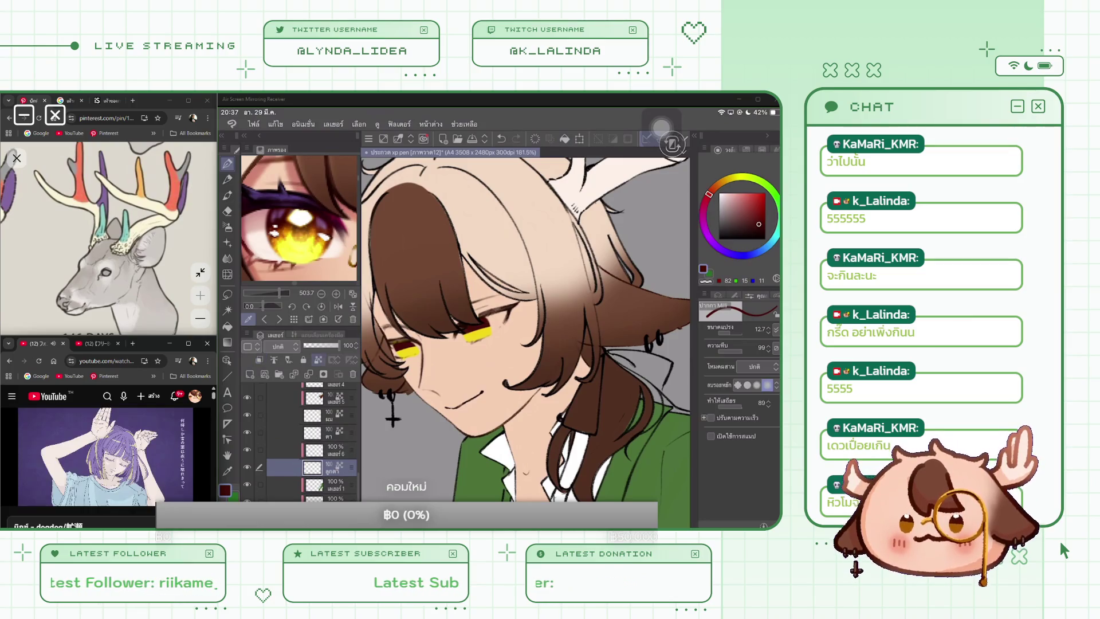
pyautogui.click(479, 333)
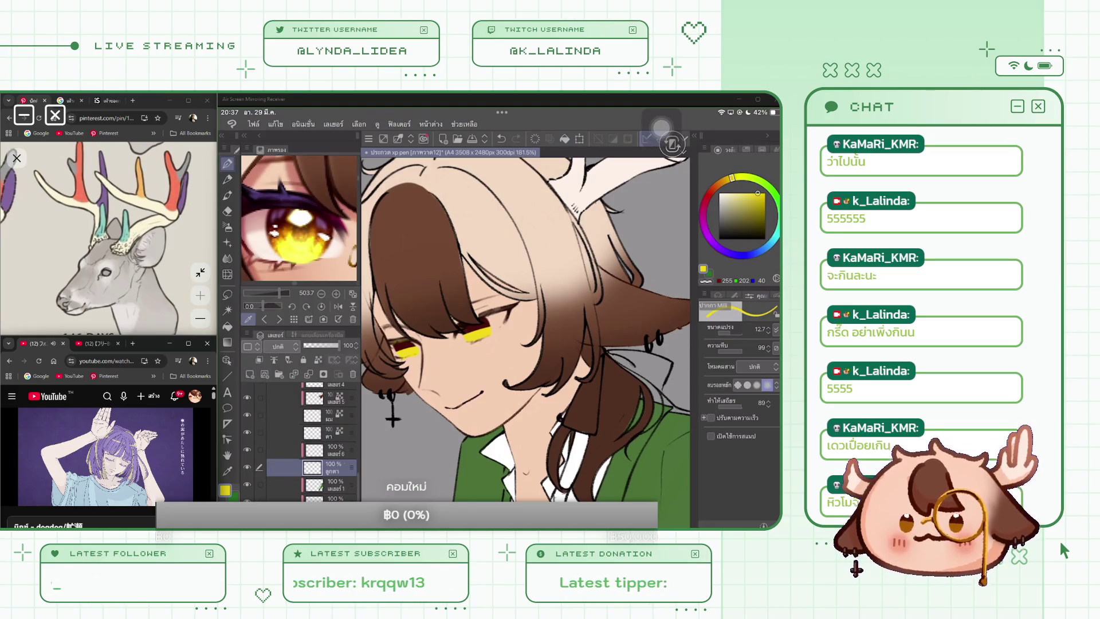
pyautogui.press('e')
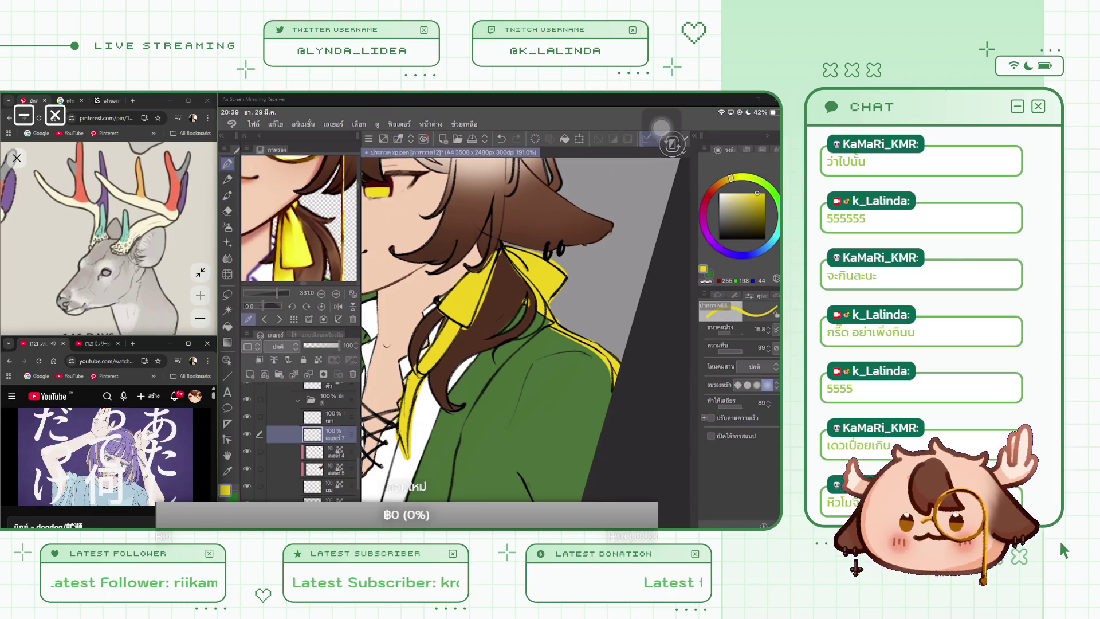
pyautogui.scroll(-3, 312, 441)
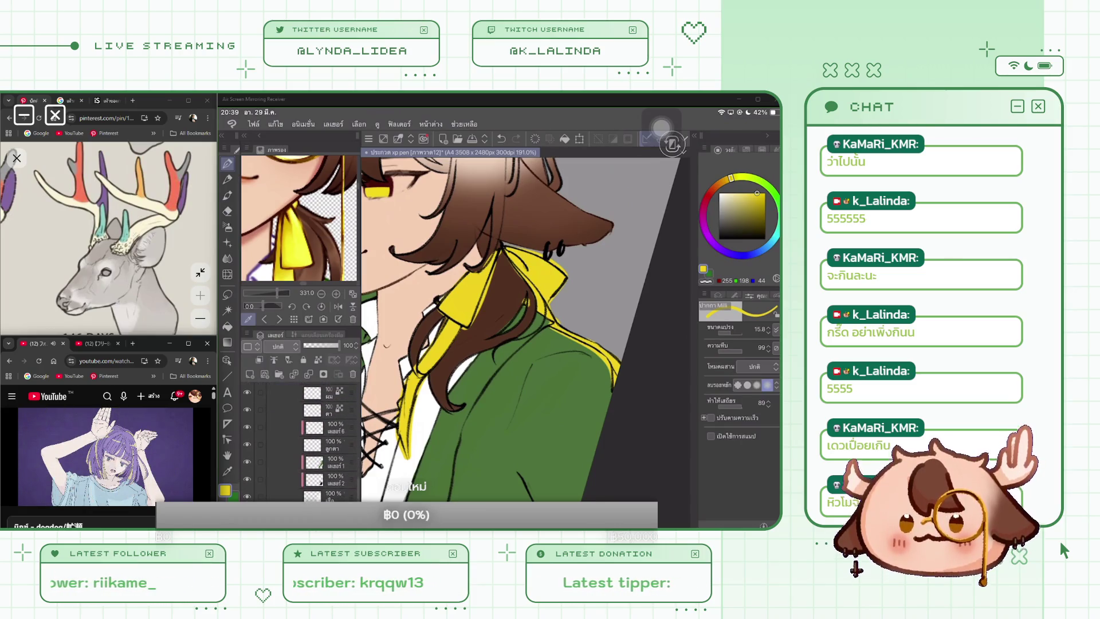
# On the bottom layer, lasso a hair strand over the yellow ribbon, then clear the selection
pyautogui.click(312, 462)
pyautogui.click(312, 496)
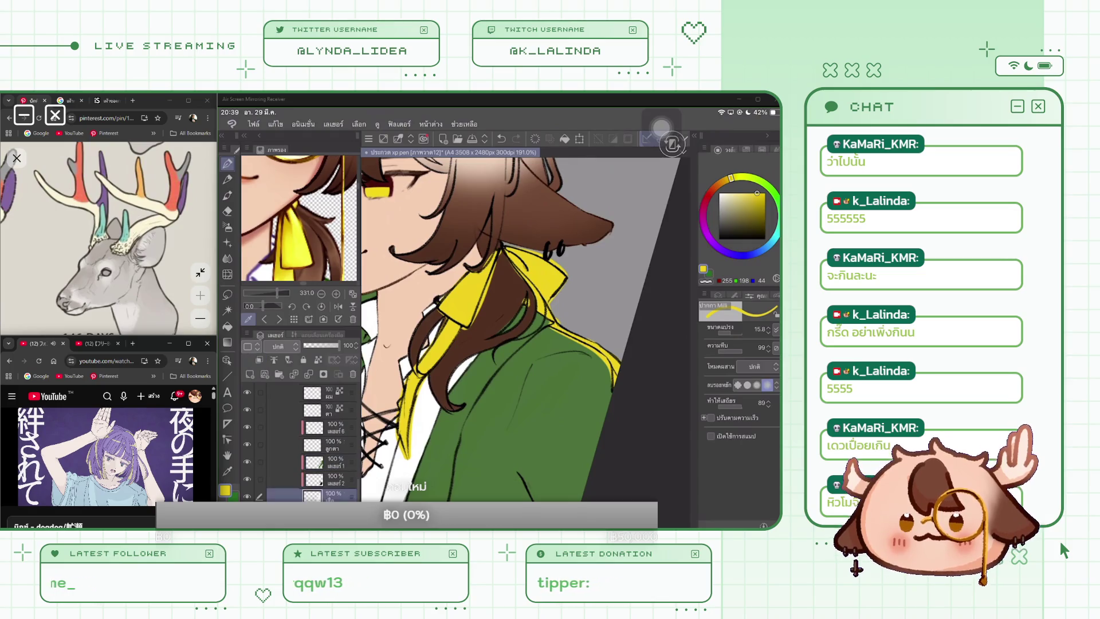
pyautogui.scroll(2, 524, 338)
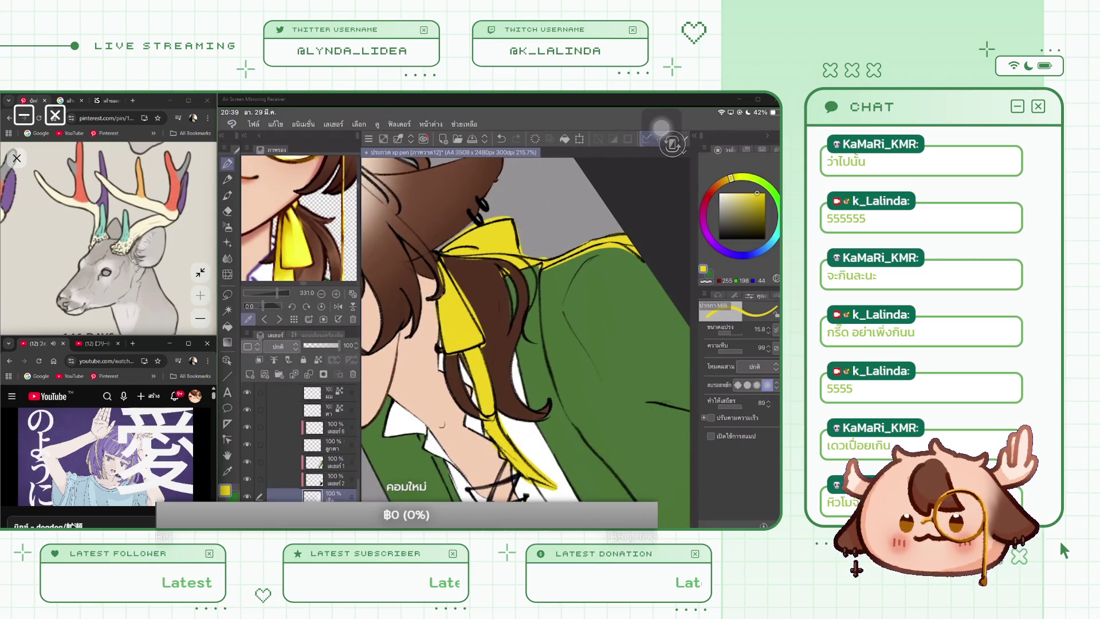
pyautogui.click(227, 294)
pyautogui.scroll(5, 524, 329)
pyautogui.moveTo(505, 286); pyautogui.dragTo(519, 385)
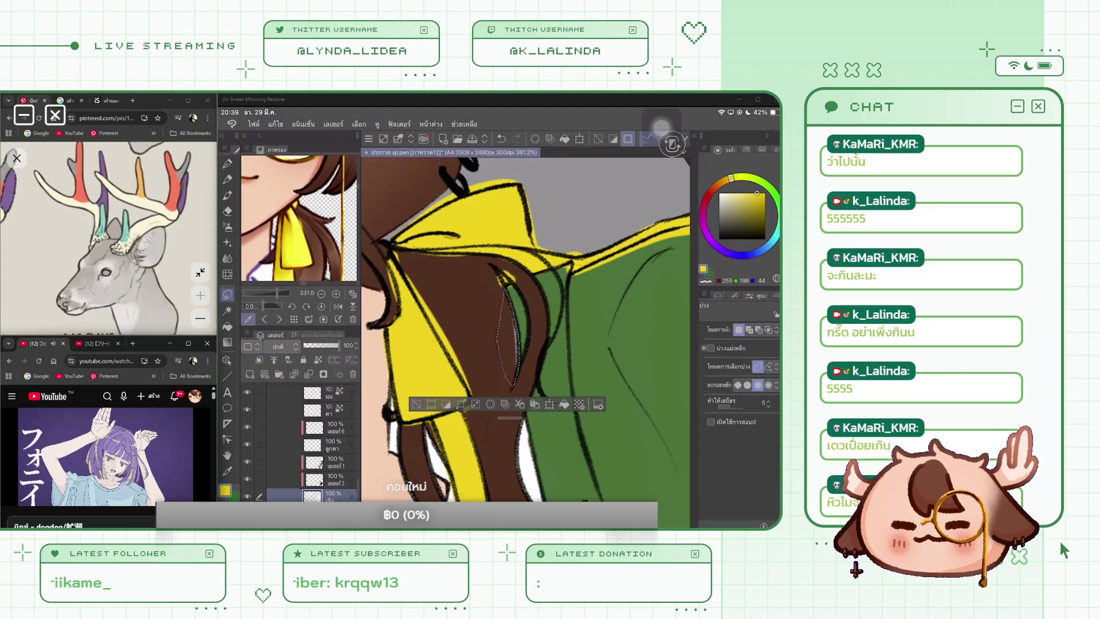
pyautogui.click(417, 404)
# Sample the skin tone on the มม layer, reselect the hair strand over the ribbon, then deselect
pyautogui.scroll(2, 329, 441)
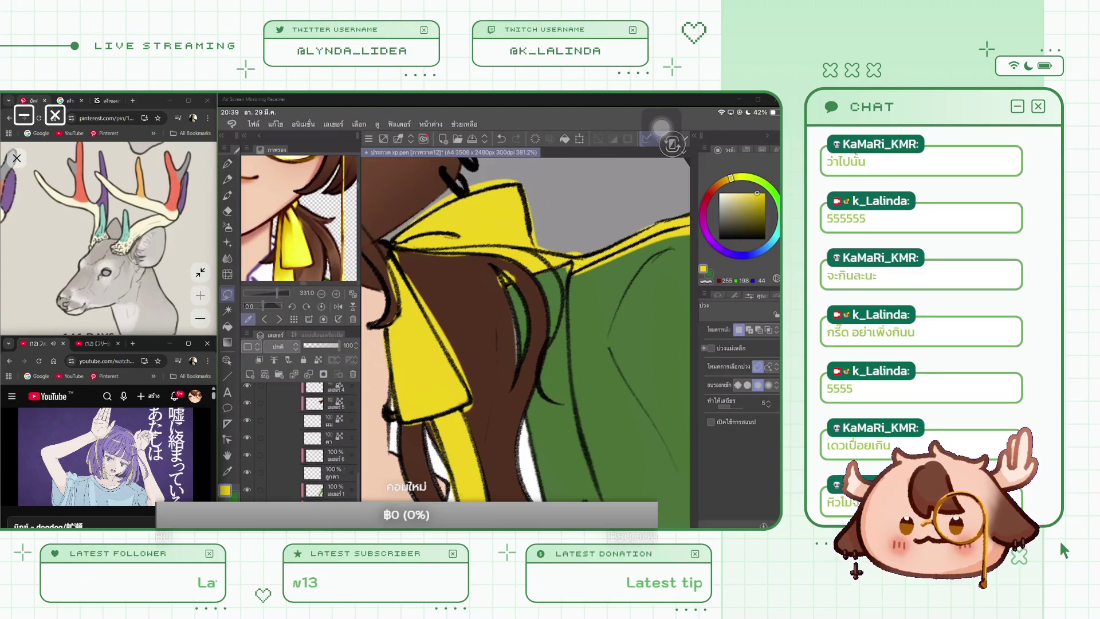
pyautogui.click(330, 420)
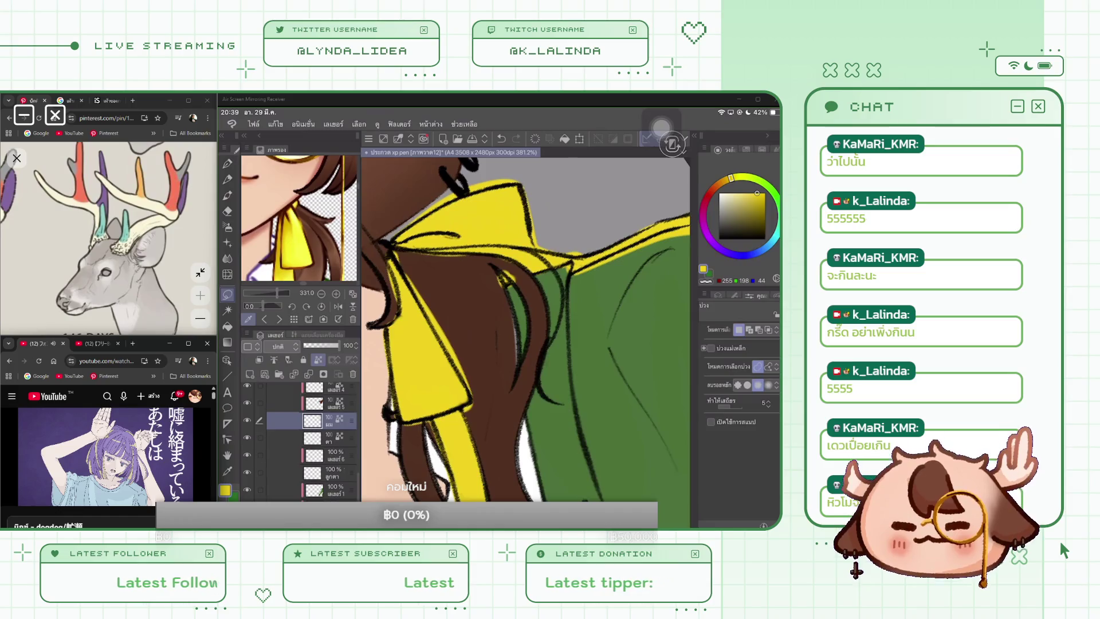
pyautogui.scroll(-5, 525, 324)
pyautogui.click(401, 241)
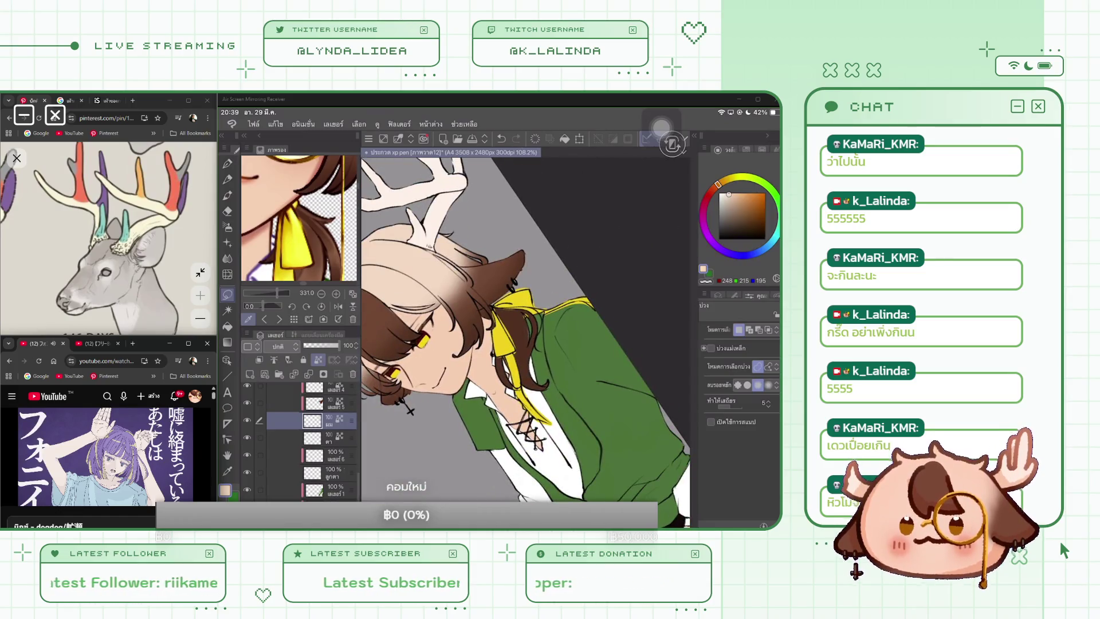
pyautogui.scroll(5, 539, 330)
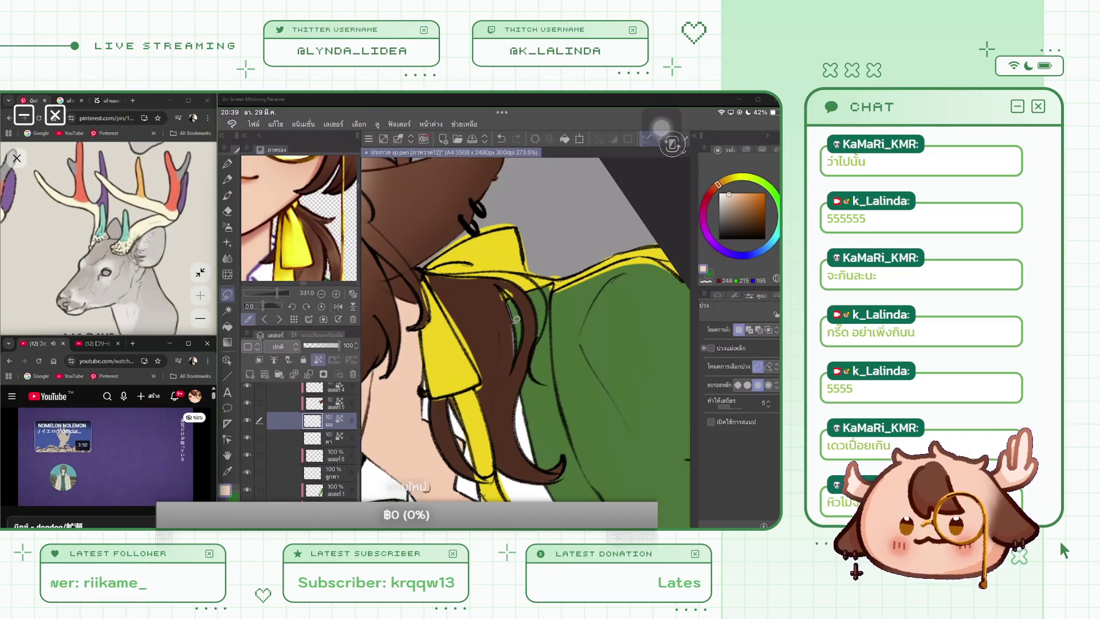
pyautogui.moveTo(519, 342)
pyautogui.mouseDown()
pyautogui.moveTo(507, 373)
pyautogui.moveTo(516, 344)
pyautogui.mouseUp()
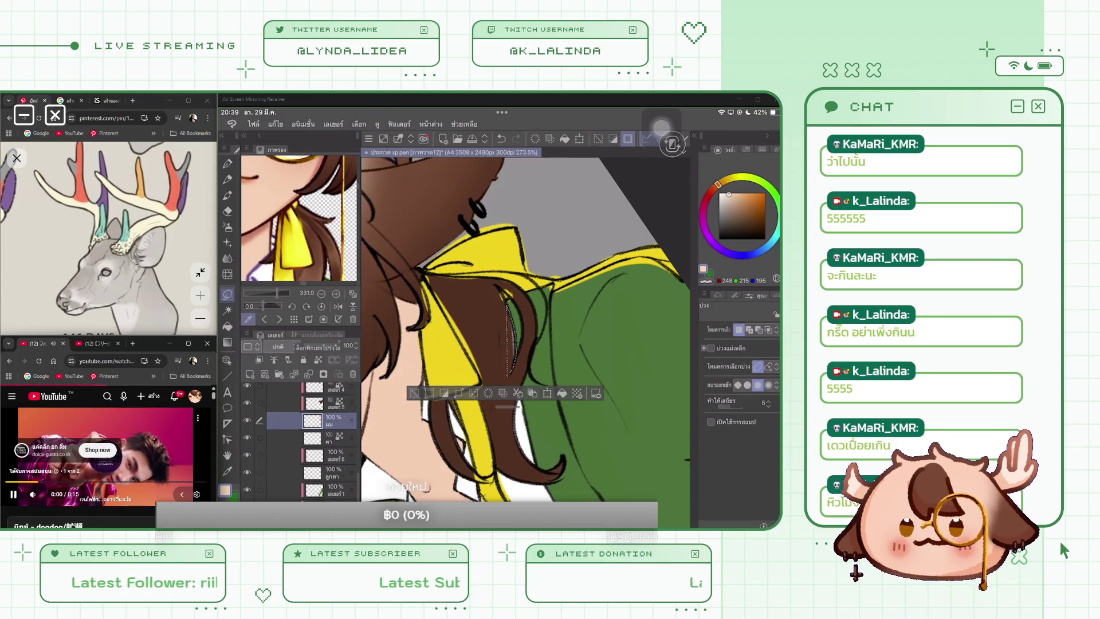
pyautogui.hotkey('ctrl', 'd')
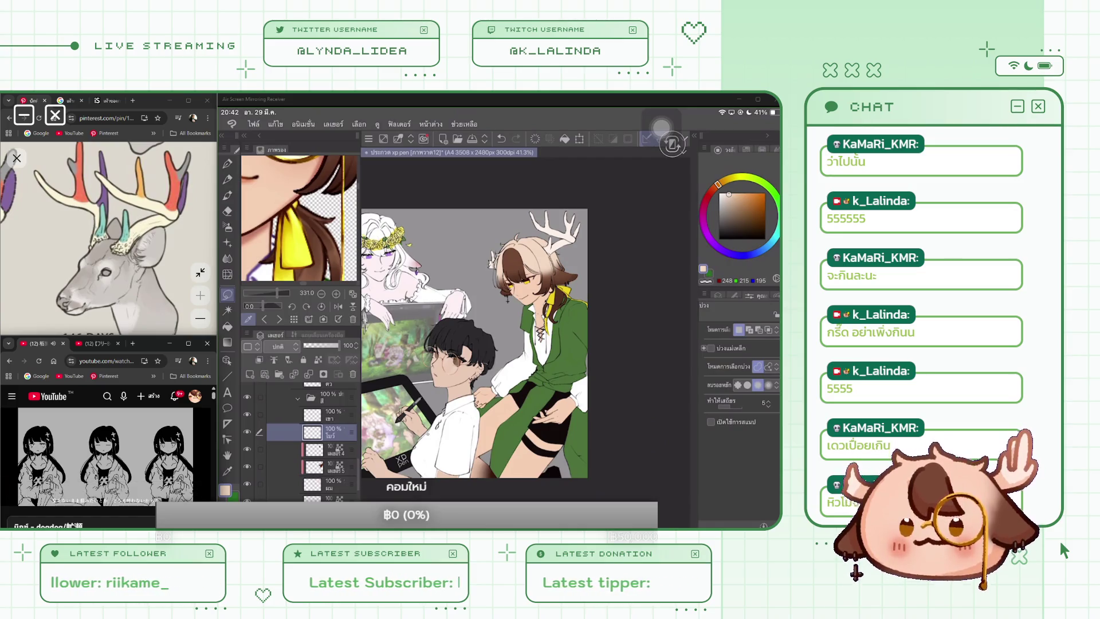
pyautogui.scroll(-2, 475, 342)
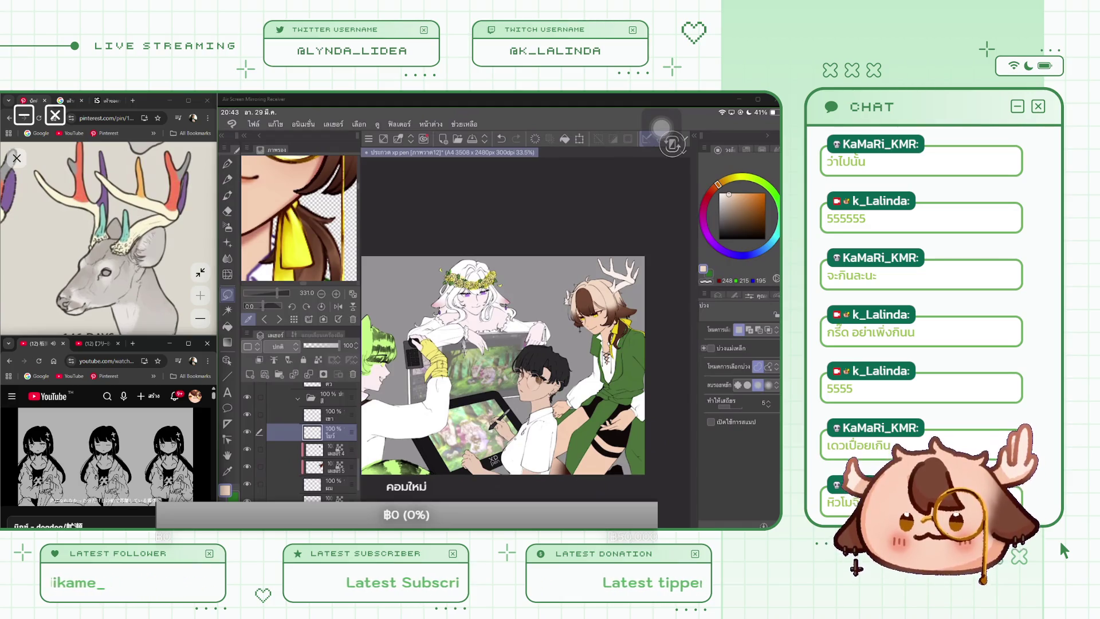
pyautogui.scroll(5, 546, 416)
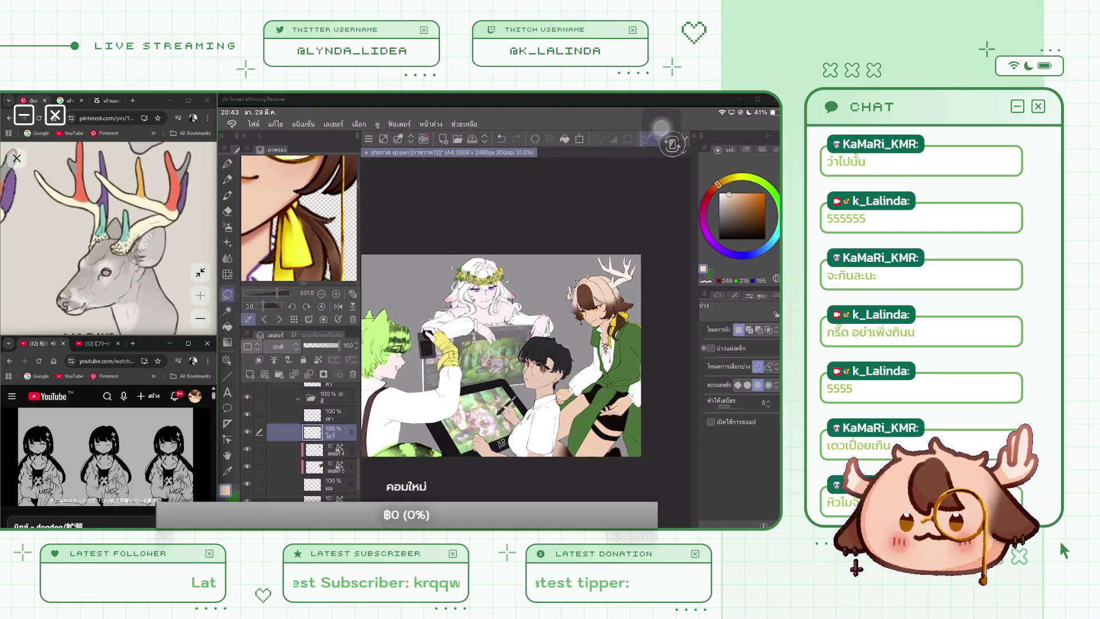
pyautogui.scroll(-3, 526, 332)
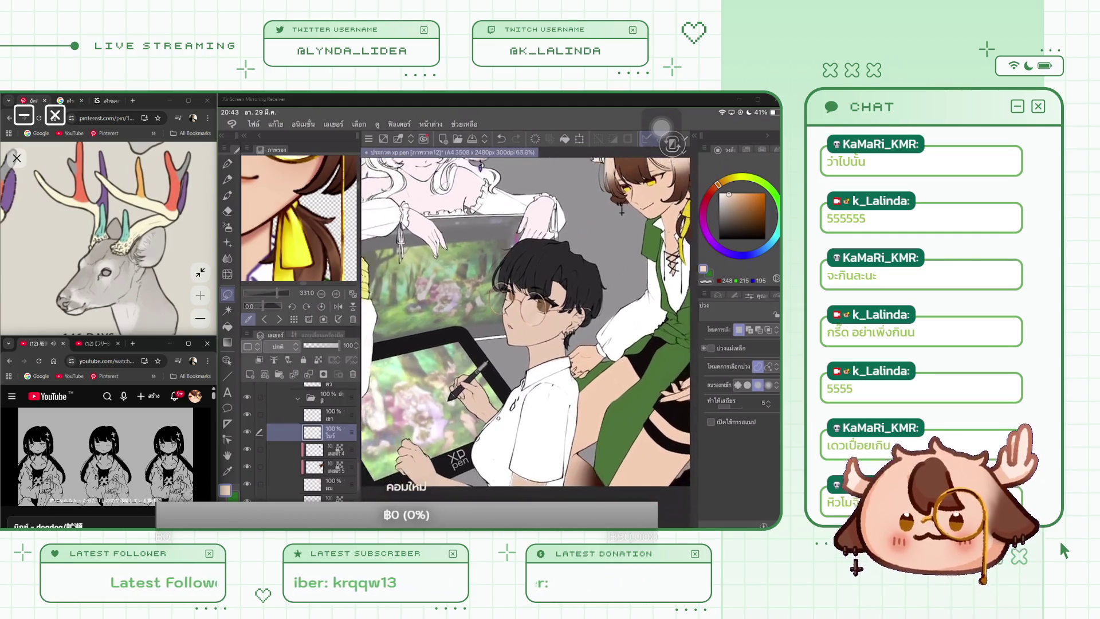
pyautogui.scroll(2, 526, 310)
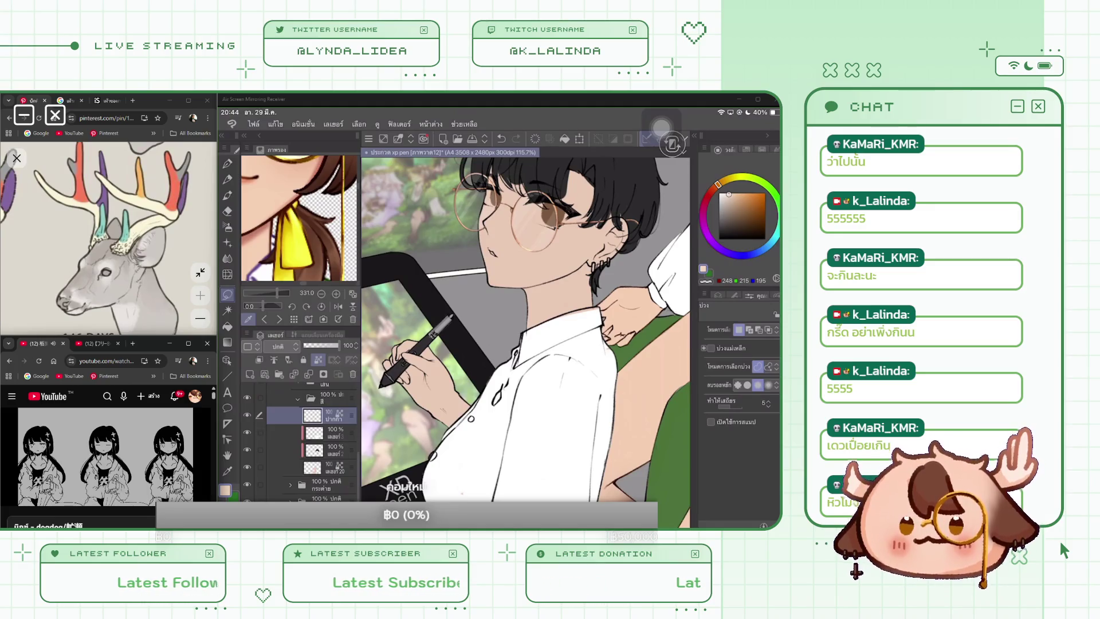
# On Layer 20, erase the base-colour overflow above the hair with an enlarged eraser
pyautogui.click(327, 467)
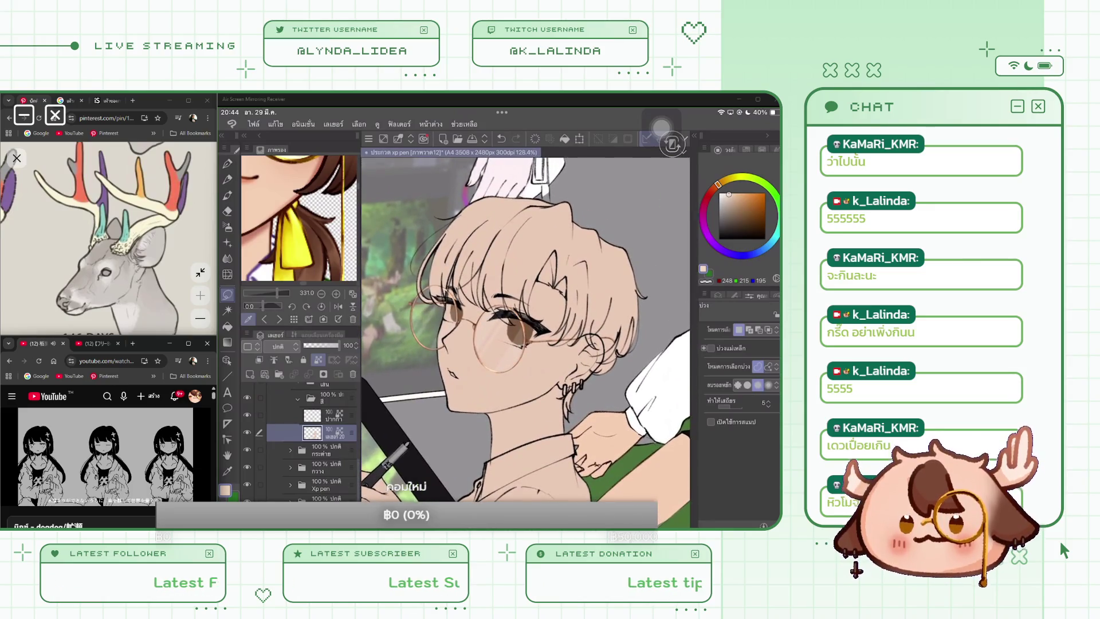
pyautogui.press('e')
pyautogui.moveTo(444, 232)
pyautogui.mouseDown()
pyautogui.moveTo(498, 198)
pyautogui.moveTo(509, 241)
pyautogui.moveTo(524, 200)
pyautogui.moveTo(559, 229)
pyautogui.moveTo(529, 246)
pyautogui.mouseUp()
pyautogui.moveTo(739, 328)
pyautogui.mouseDown()
pyautogui.moveTo(768, 329)
pyautogui.moveTo(744, 329)
pyautogui.moveTo(755, 328)
pyautogui.mouseUp()
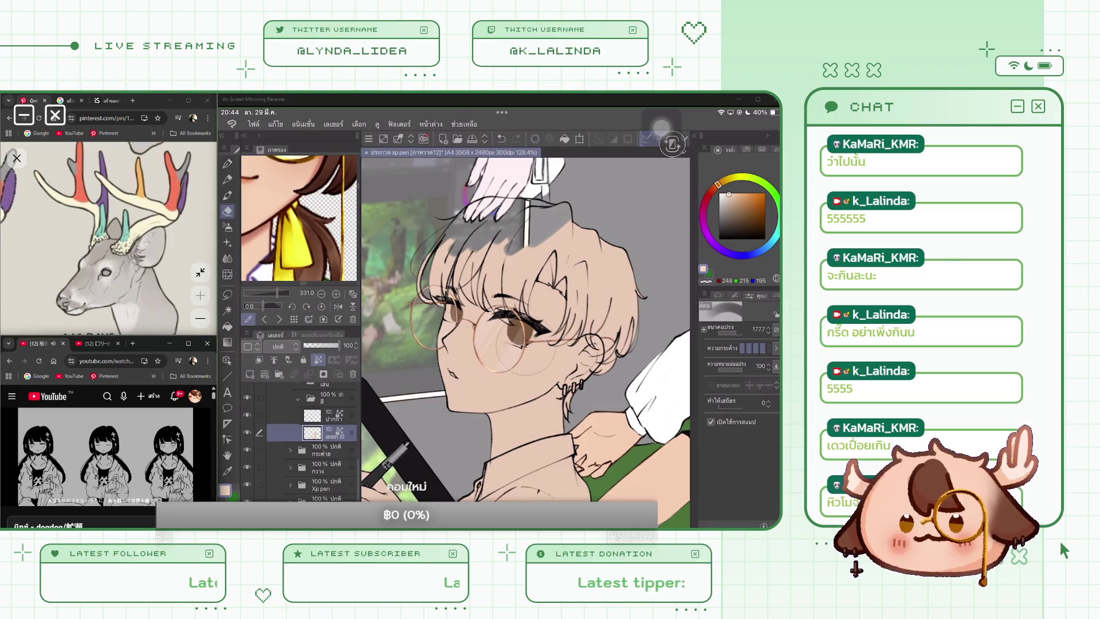
pyautogui.moveTo(596, 220)
pyautogui.mouseDown()
pyautogui.moveTo(550, 261)
pyautogui.moveTo(619, 275)
pyautogui.moveTo(625, 295)
pyautogui.moveTo(608, 321)
pyautogui.moveTo(627, 344)
pyautogui.moveTo(581, 286)
pyautogui.moveTo(504, 254)
pyautogui.moveTo(473, 259)
pyautogui.moveTo(486, 195)
pyautogui.moveTo(452, 255)
pyautogui.moveTo(424, 272)
pyautogui.mouseUp()
# Undo the stray grey stroke across the chest and add a new layer above Layer 20
pyautogui.scroll(-3, 524, 321)
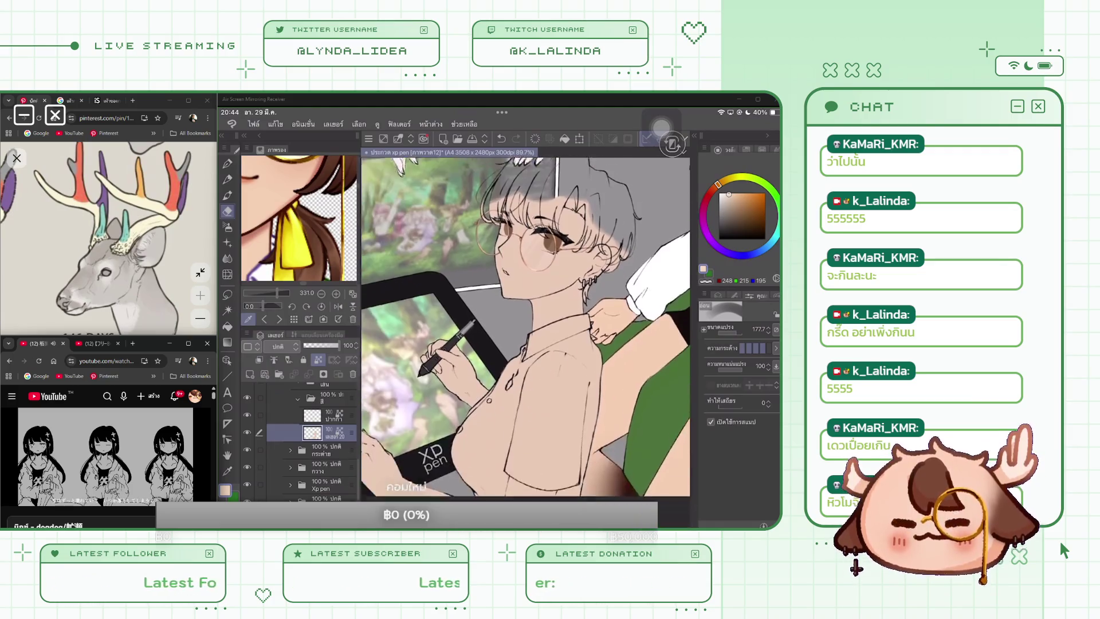
pyautogui.moveTo(544, 375); pyautogui.dragTo(530, 436)
pyautogui.moveTo(567, 355)
pyautogui.mouseDown()
pyautogui.moveTo(504, 390)
pyautogui.moveTo(487, 423)
pyautogui.mouseUp()
pyautogui.hotkey('ctrl', 'z')
pyautogui.scroll(-2, 524, 312)
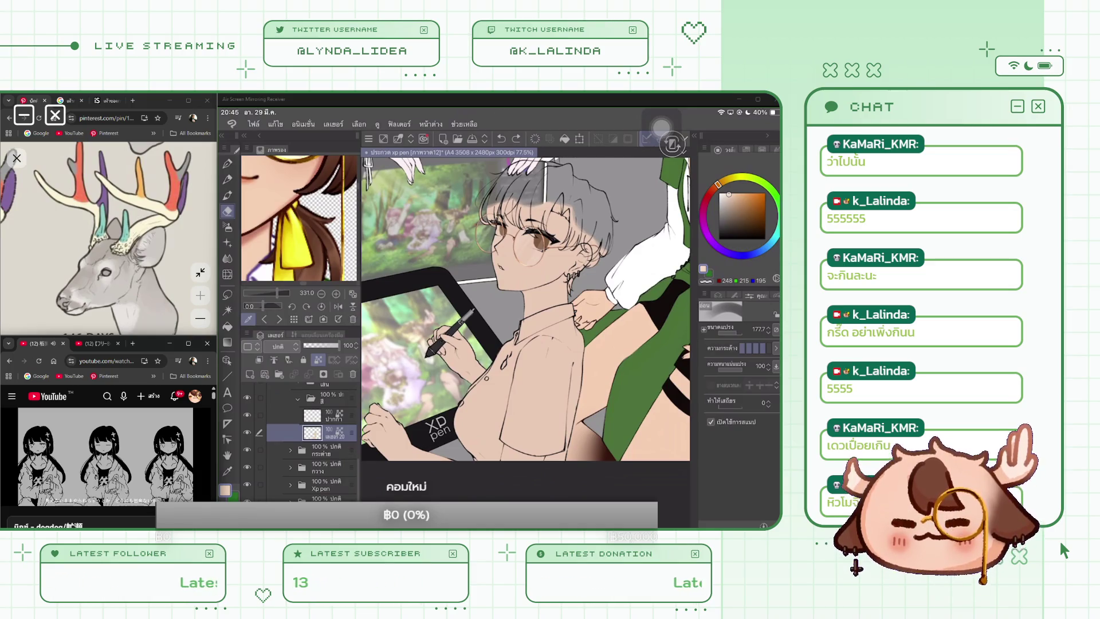
pyautogui.click(250, 374)
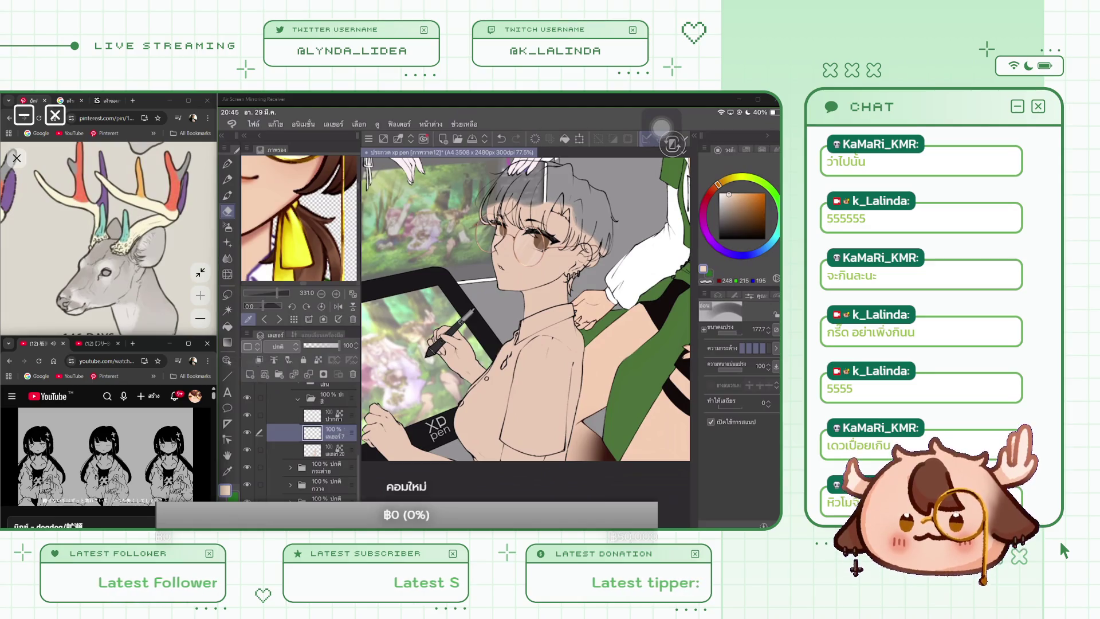
# Switch to the white Pen and name the new layer เสื้อ
pyautogui.press('p')
pyautogui.press('x')
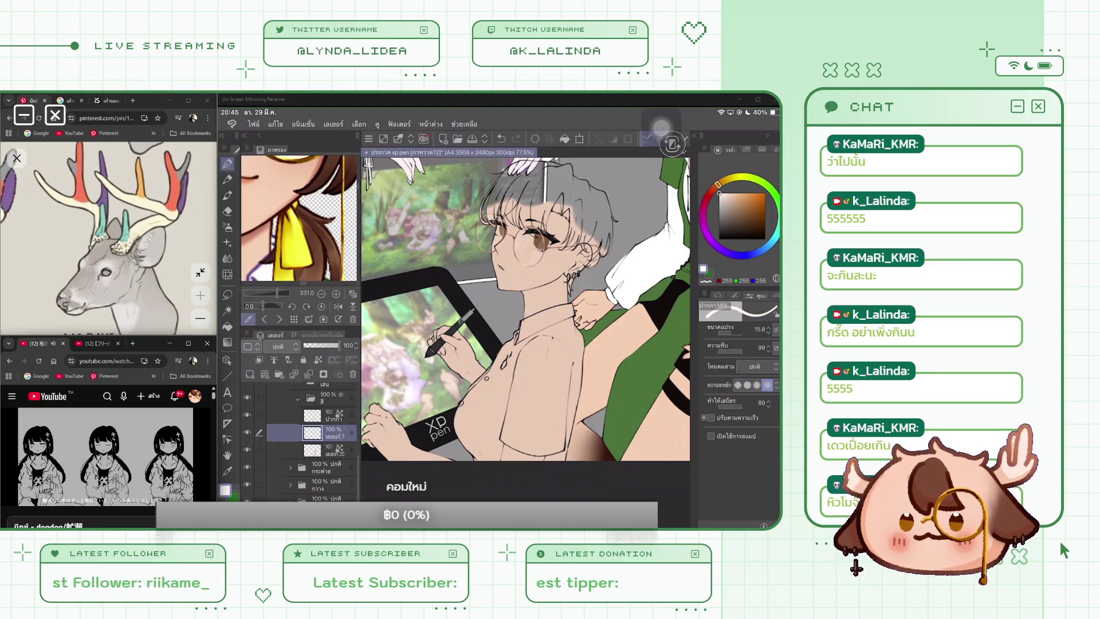
pyautogui.doubleClick(334, 433)
pyautogui.write('สอ')
pyautogui.press('BackSpace')
pyautogui.press('BackSpace')
pyautogui.write('เสื้อ')
pyautogui.press('Return')
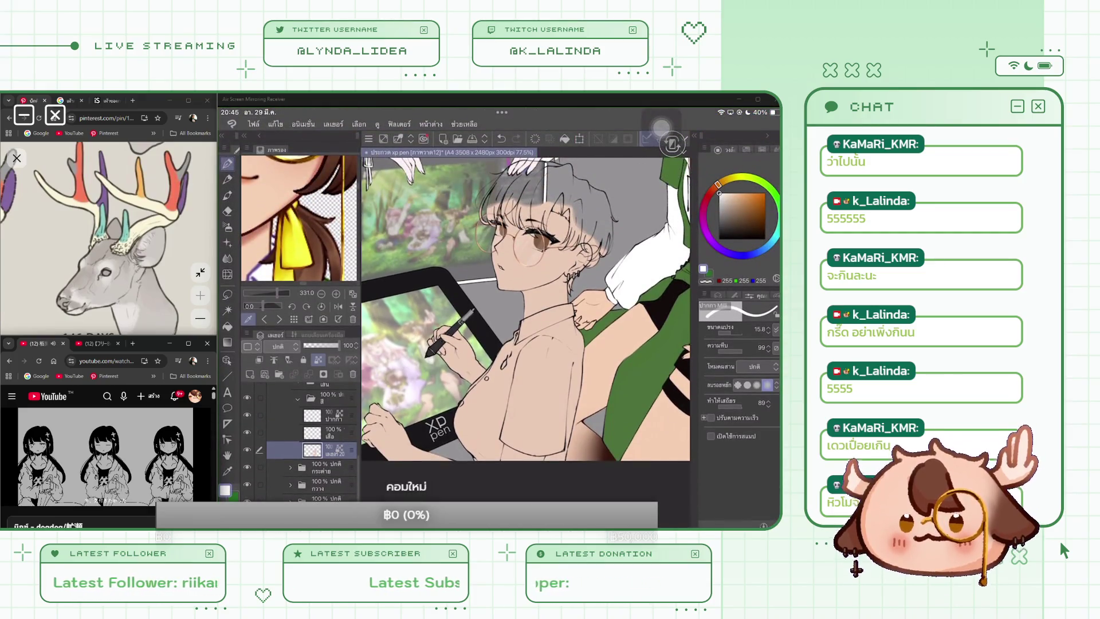
# Rename the skin-tone layer ผิว and make เสื้อ the active layer
pyautogui.doubleClick(334, 450)
pyautogui.write('ผิส')
pyautogui.press('BackSpace')
pyautogui.write('ว')
pyautogui.press('Return')
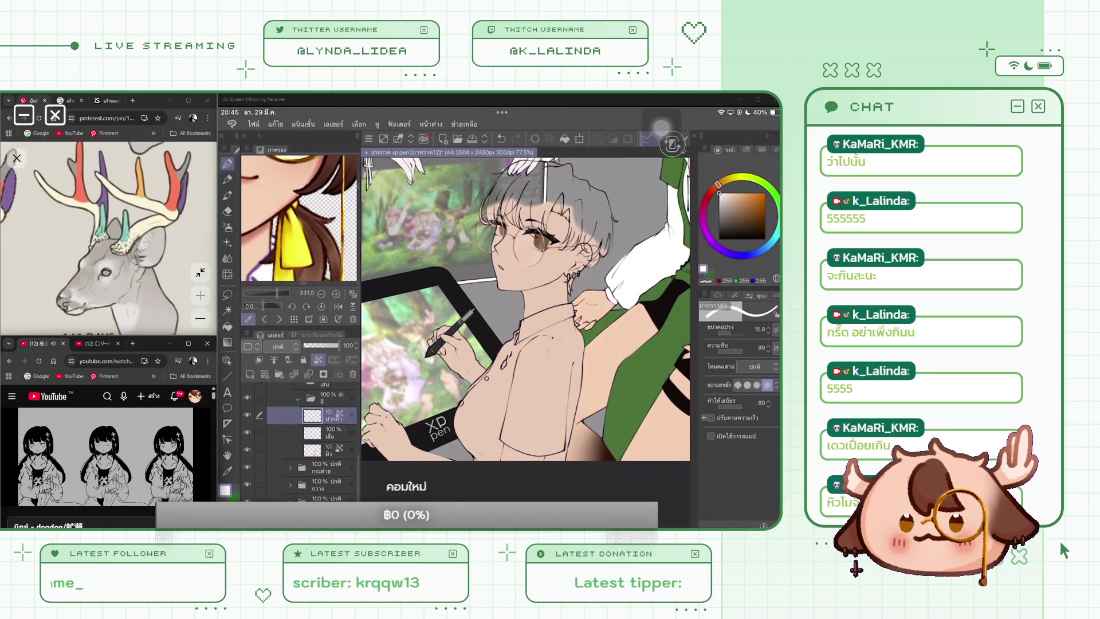
pyautogui.click(334, 432)
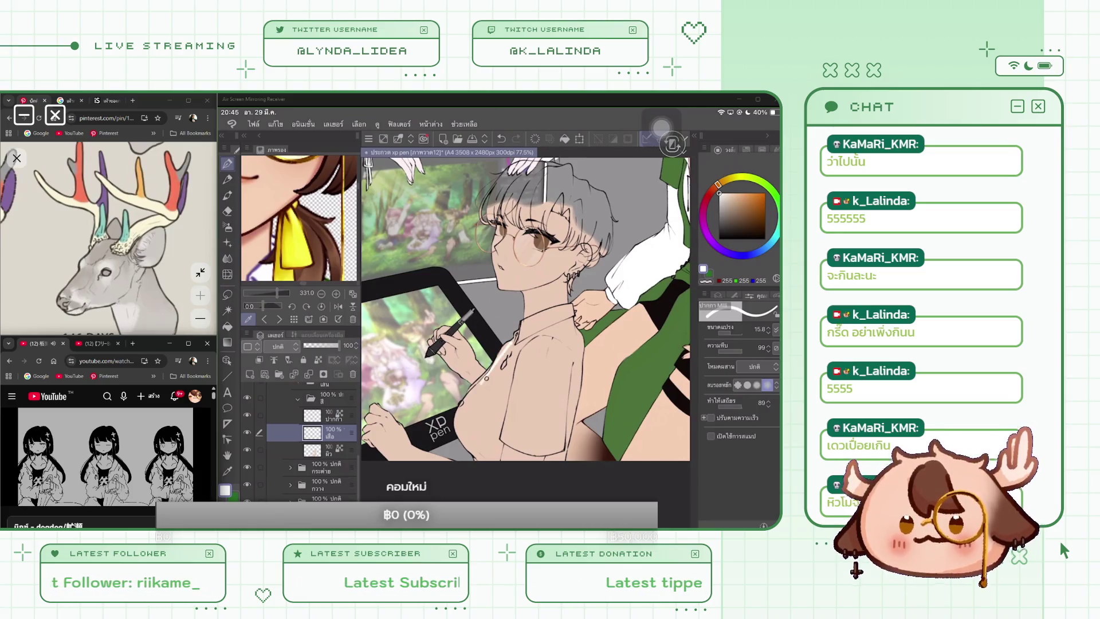
# Zoom in on the glasses character's shirt and switch to the Lasso selection tool
pyautogui.scroll(2, 525, 315)
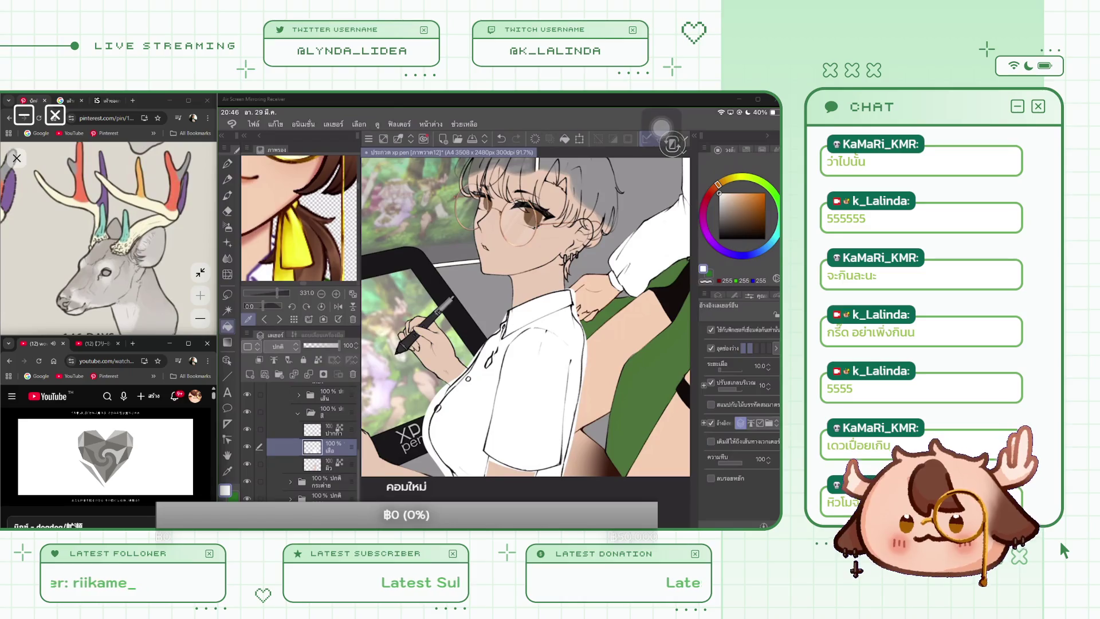
pyautogui.click(227, 294)
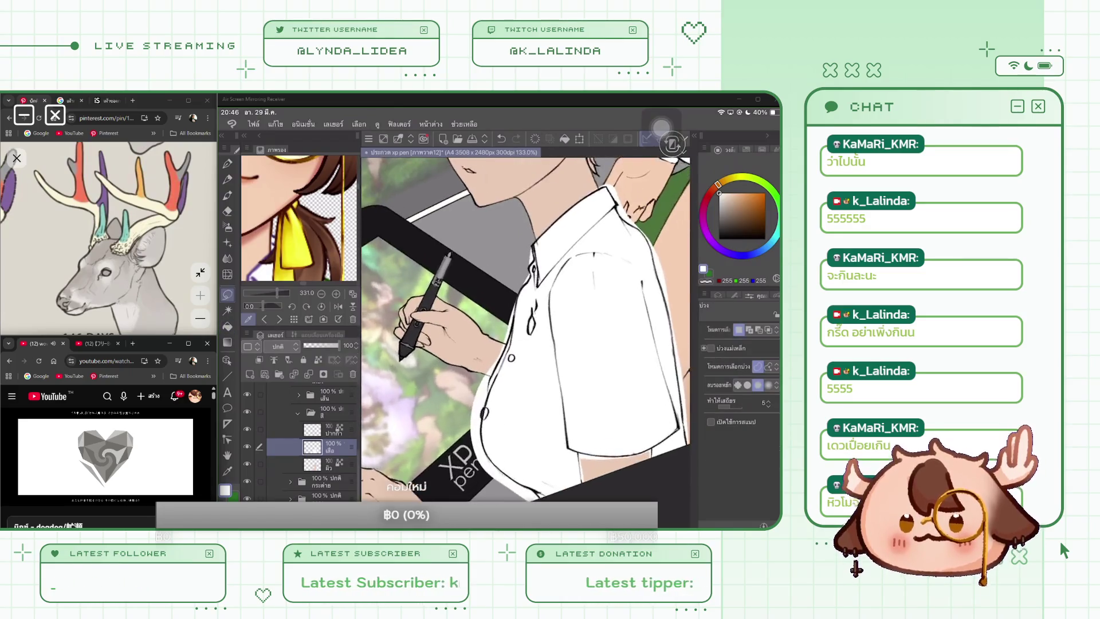